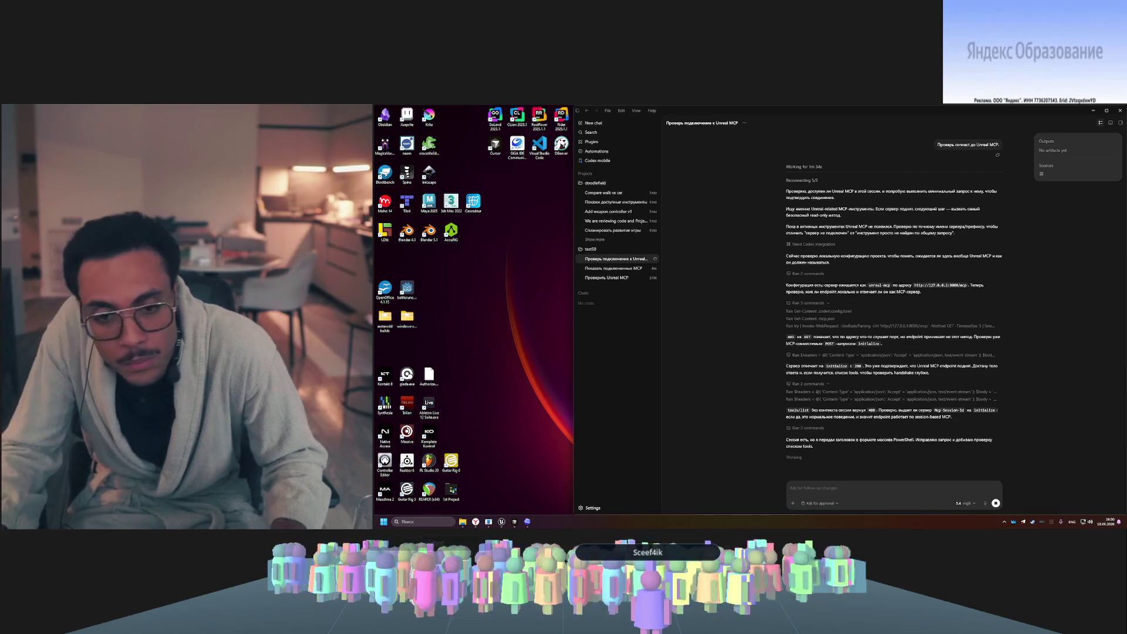
- Switch the conversation's model to GPT-5.4-Mini, keeping High reasoning effort
left_click(963, 503)
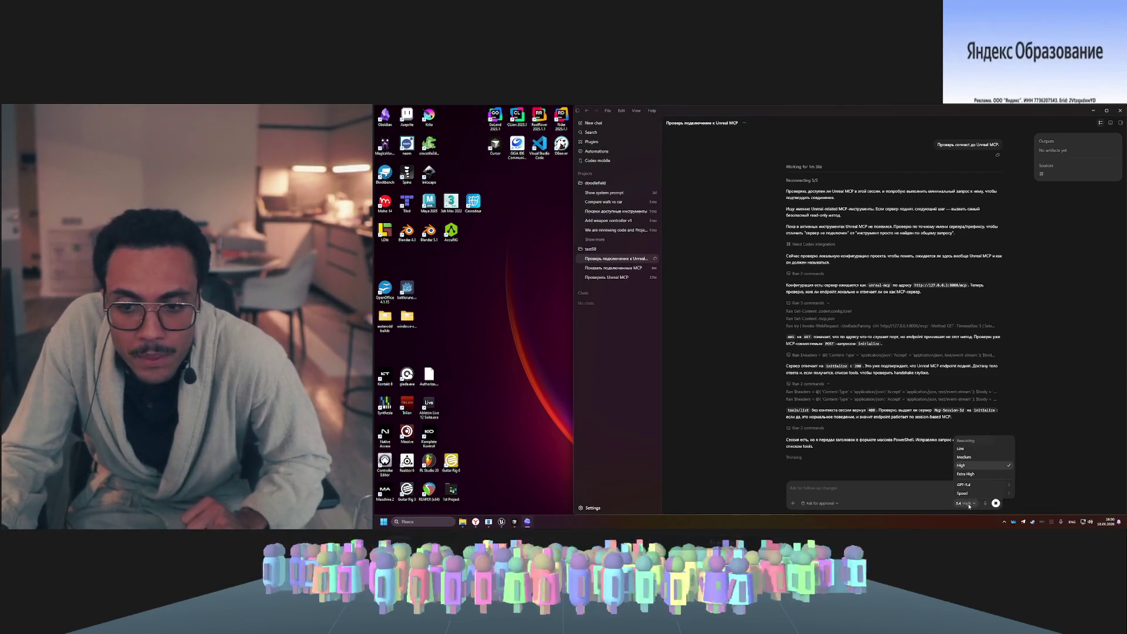
mouse_move(987, 484)
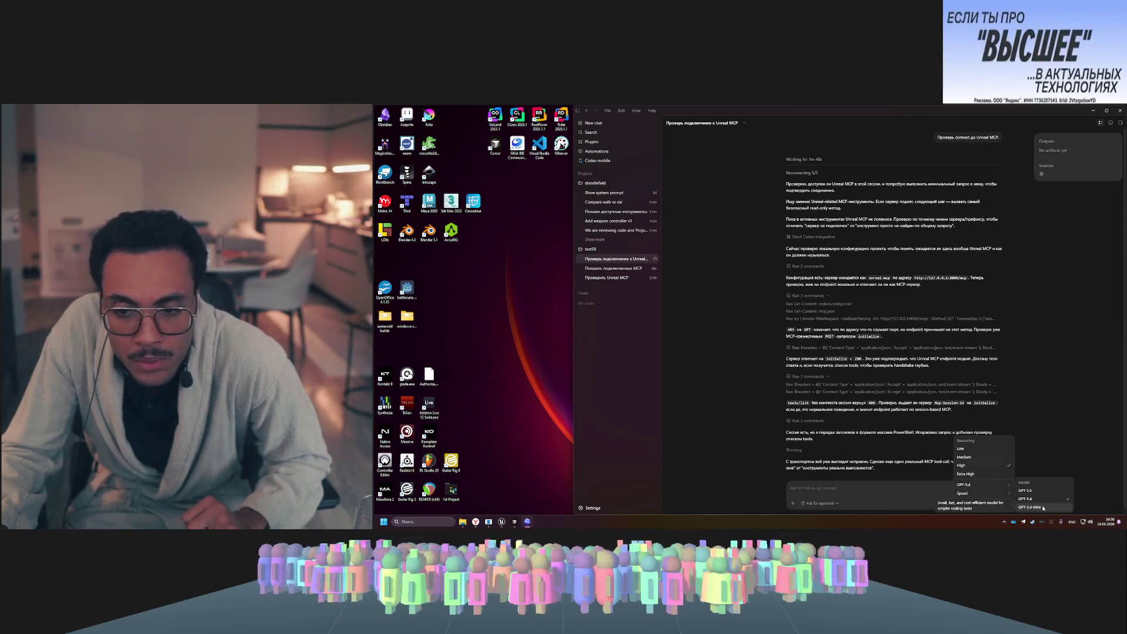
key("Return")
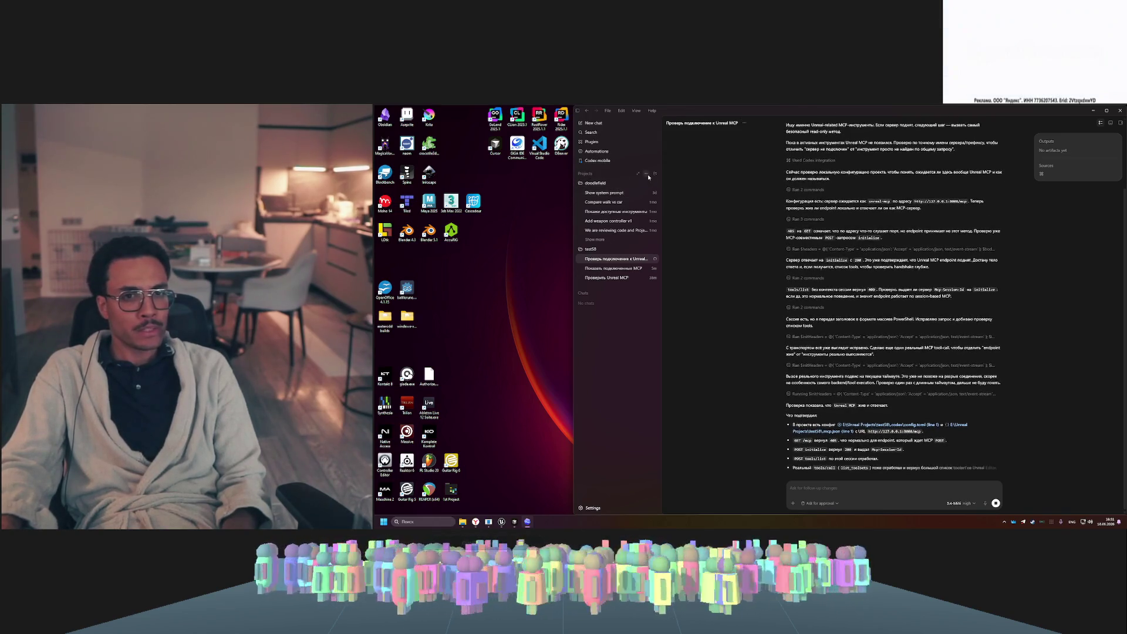
- Send the agent the follow-up reply 'давай' so it keeps checking the Unreal MCP connection
left_click(646, 174)
left_click(647, 175)
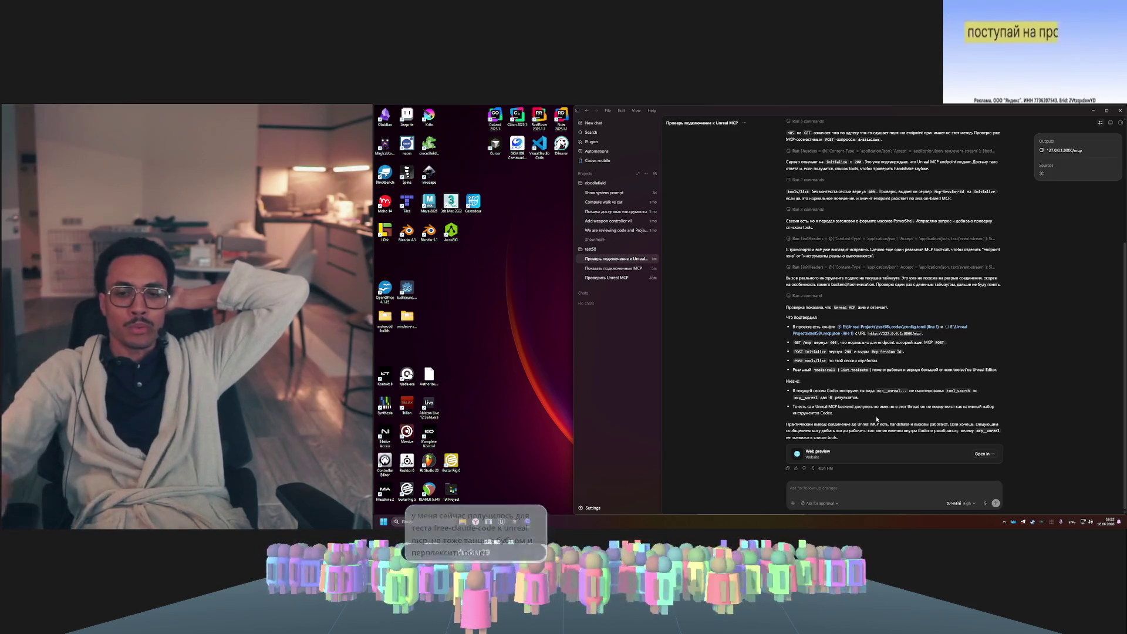
left_click(862, 486)
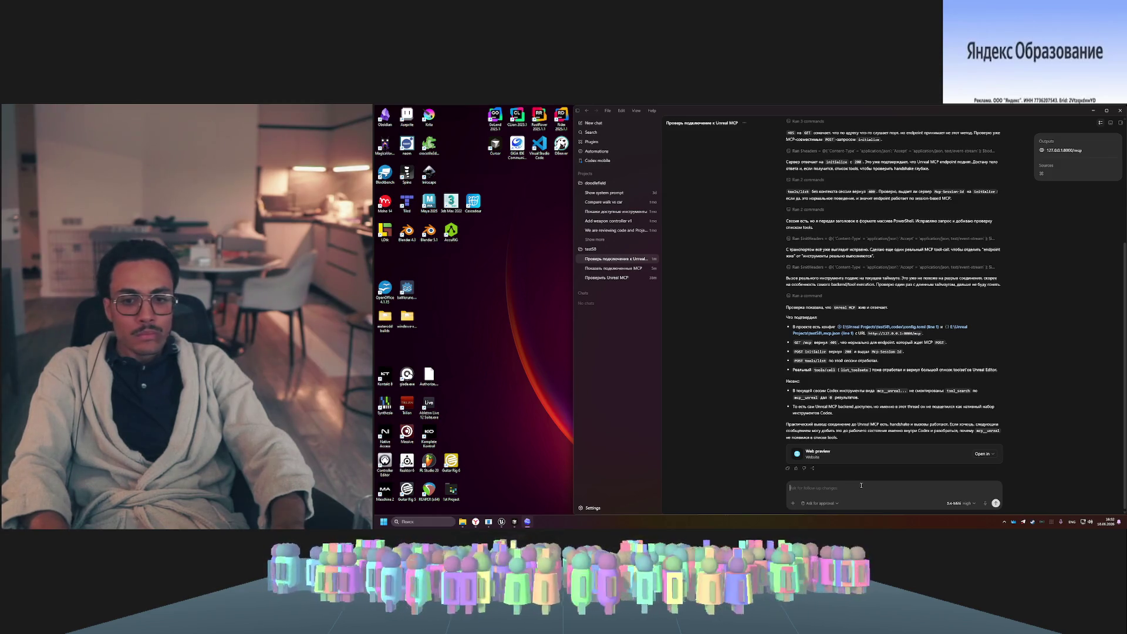
type("давай")
key("Return")
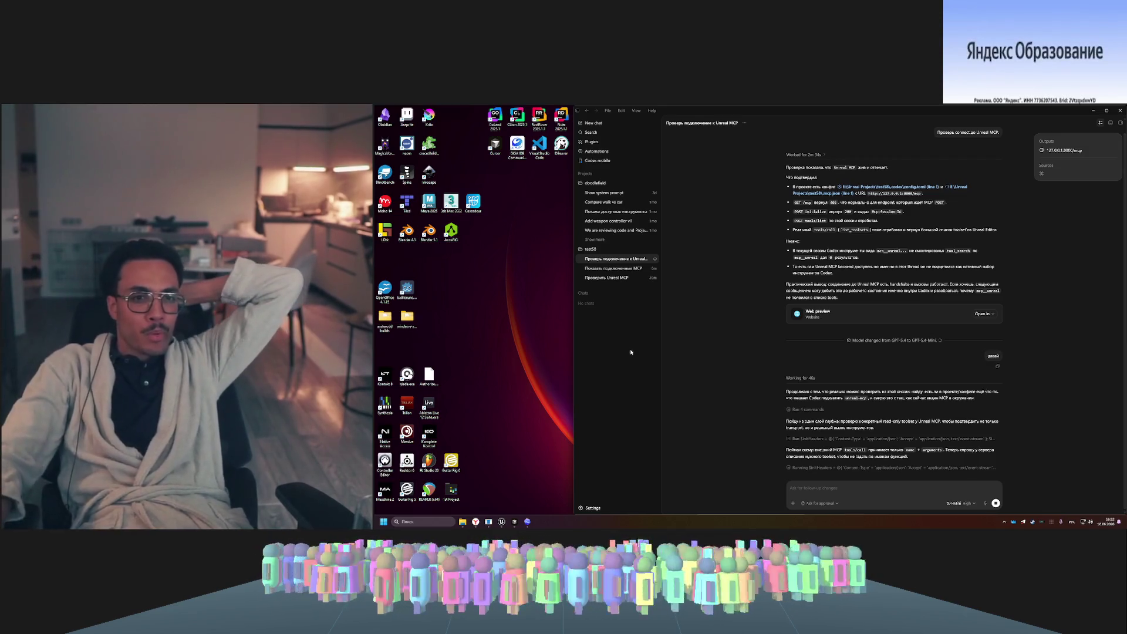
right_click(592, 252)
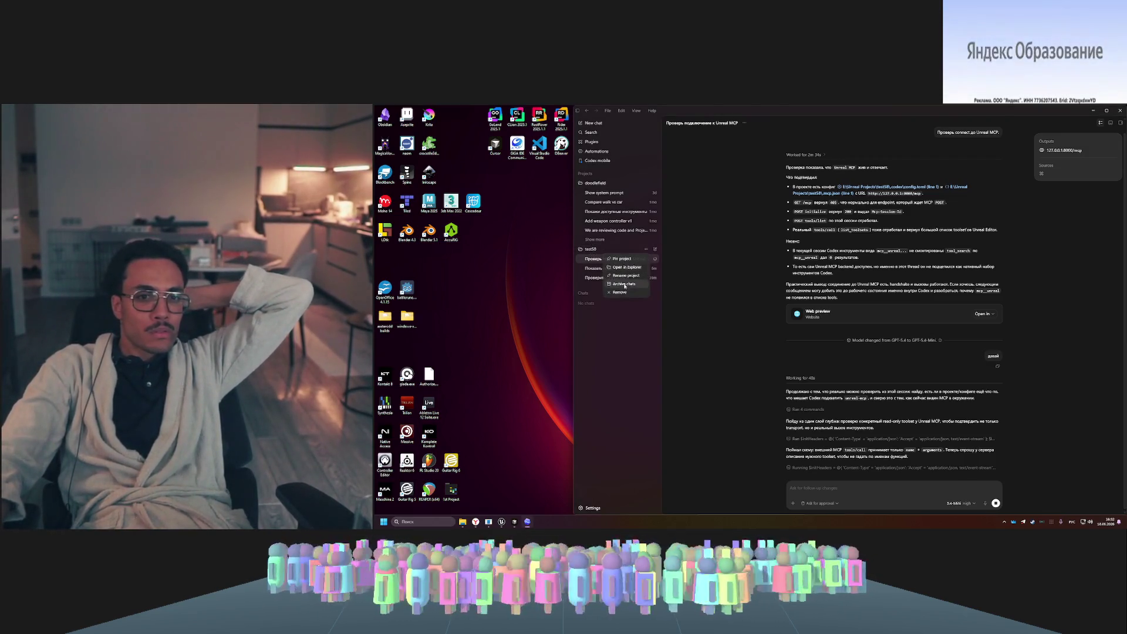
left_click(1067, 445)
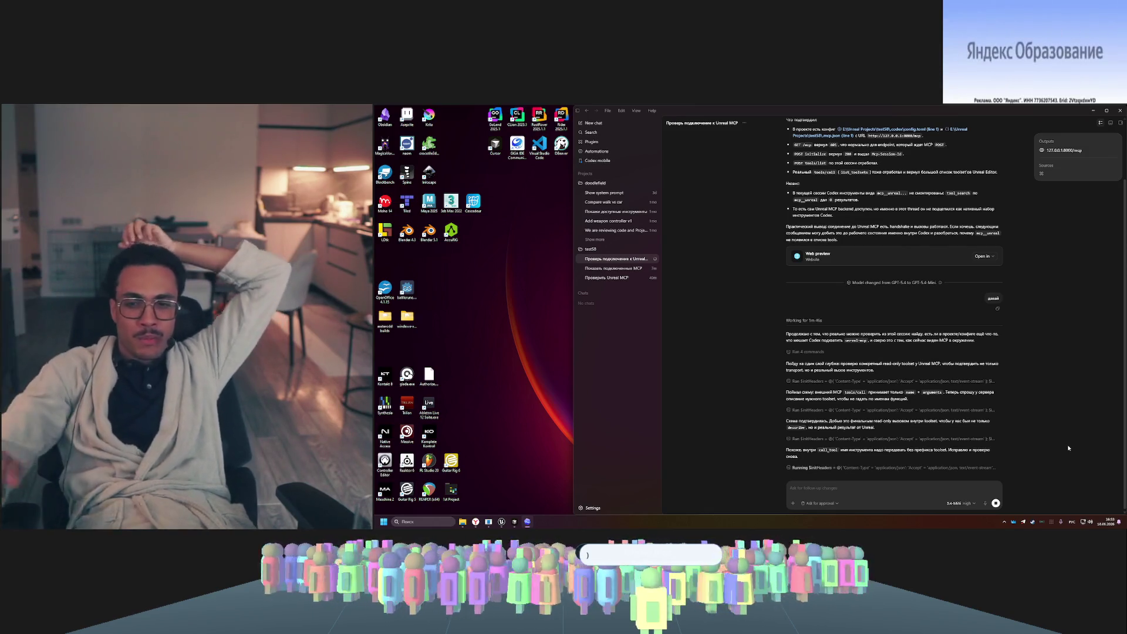
- Set reasoning effort to Medium and switch the model back to GPT-5.4
left_click(964, 503)
left_click(955, 465)
left_click(958, 504)
mouse_move(980, 495)
left_click(1027, 499)
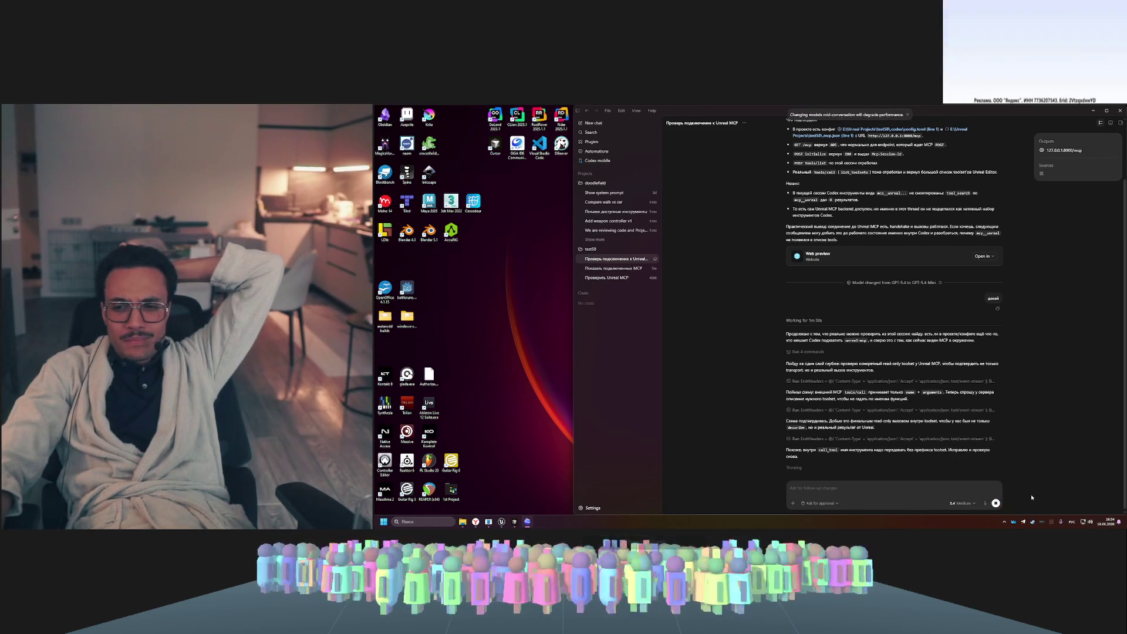
left_click(971, 503)
left_click(970, 503)
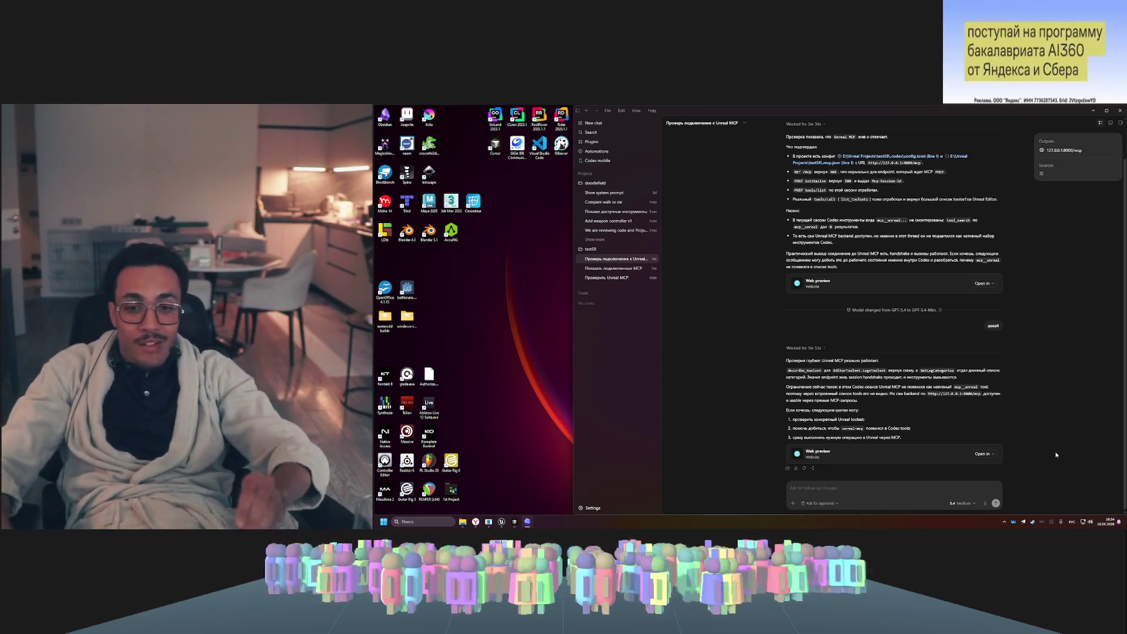
- Dictate a request asking the agent to make the Unreal MCP server appear among Codex's tools
left_click(986, 503)
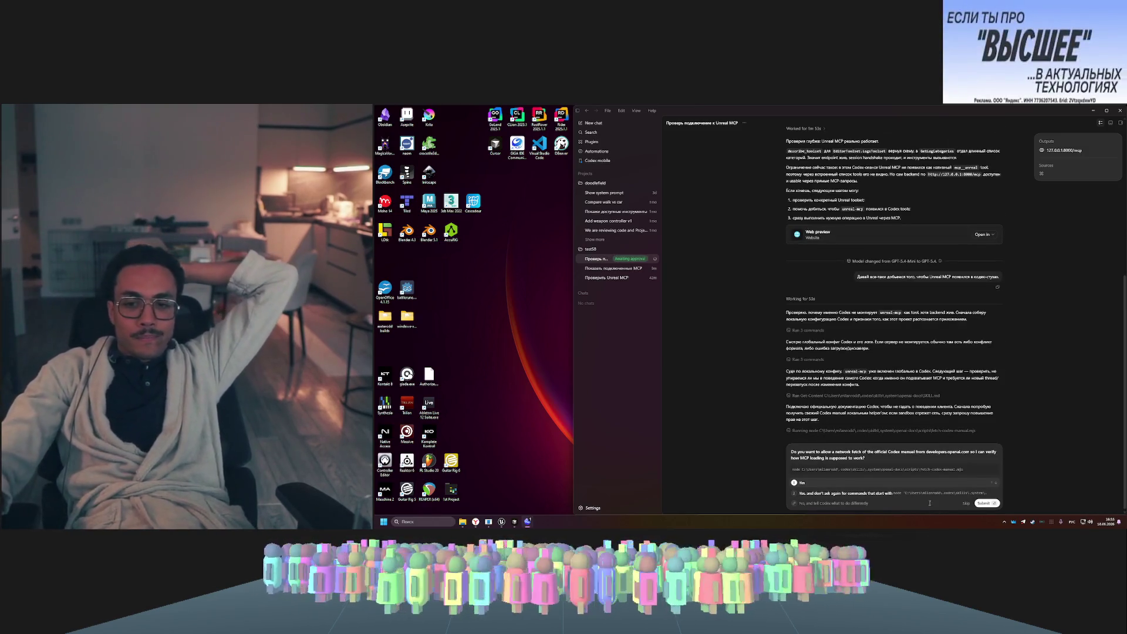
- Approve the agent's web fetch of the Codex manual and expand its 'Ran 2 commands' list
left_click(897, 484)
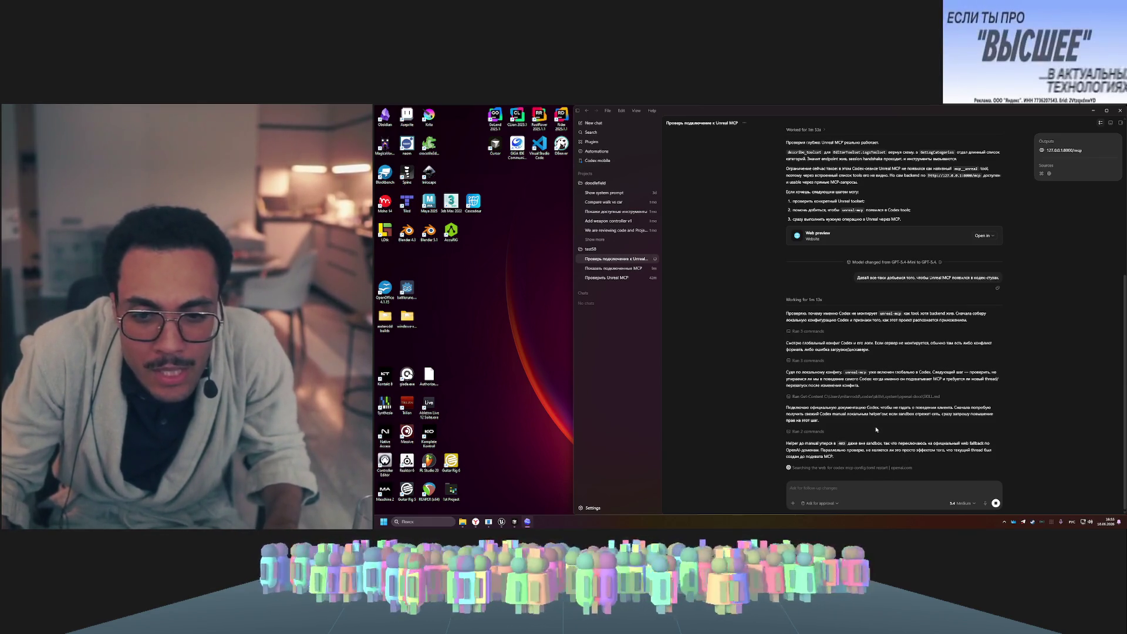
left_click(876, 431)
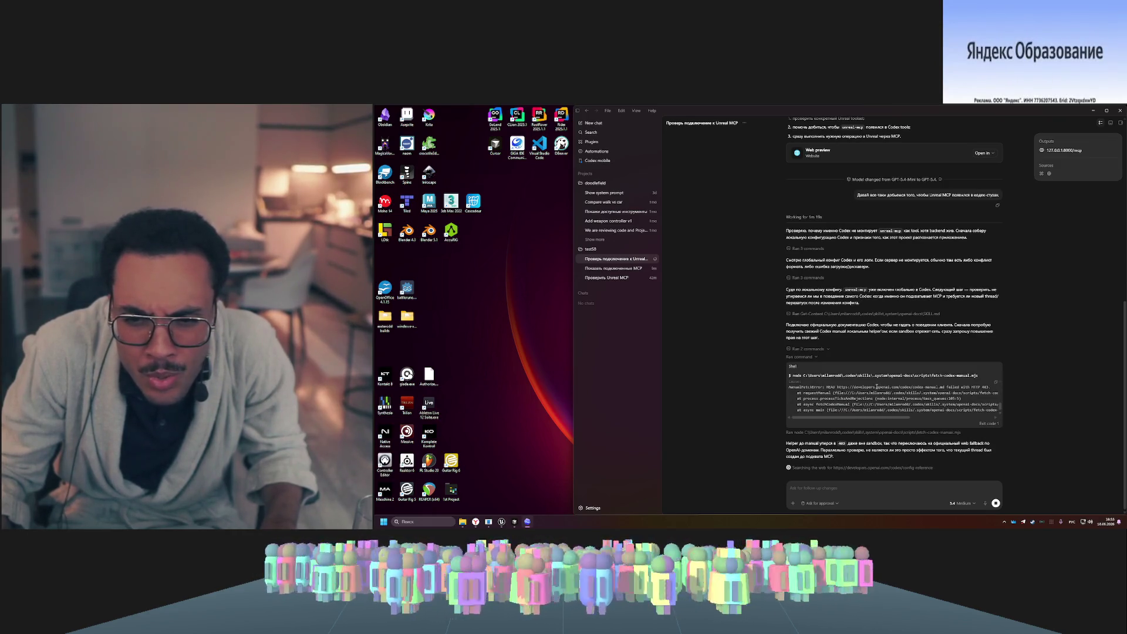
left_click_drag(876, 387, 790, 387)
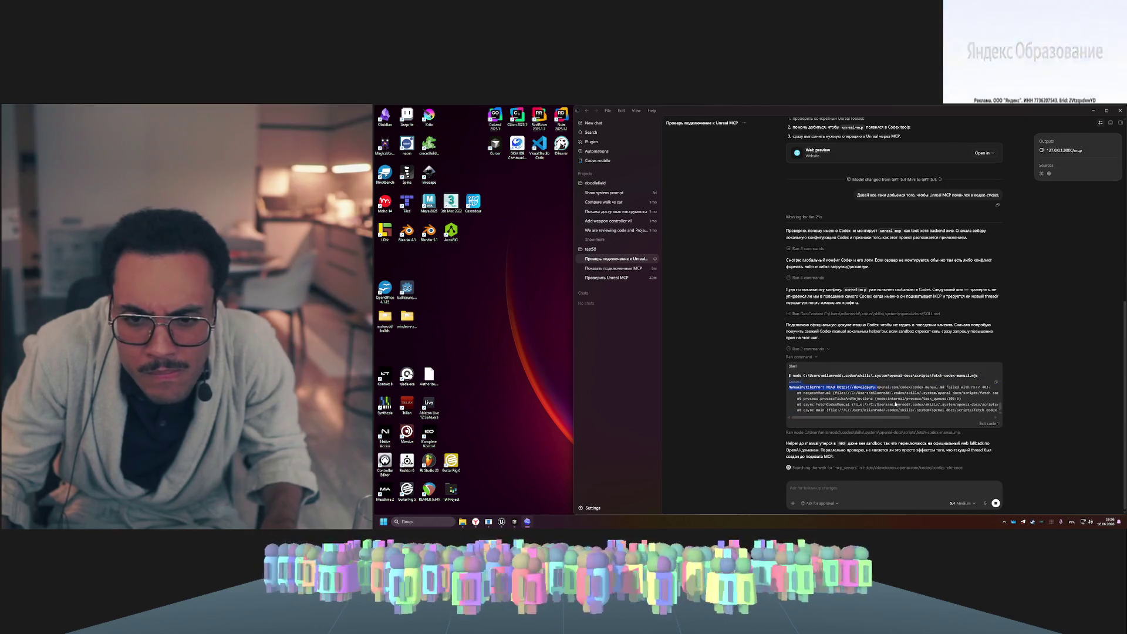
left_click(896, 399)
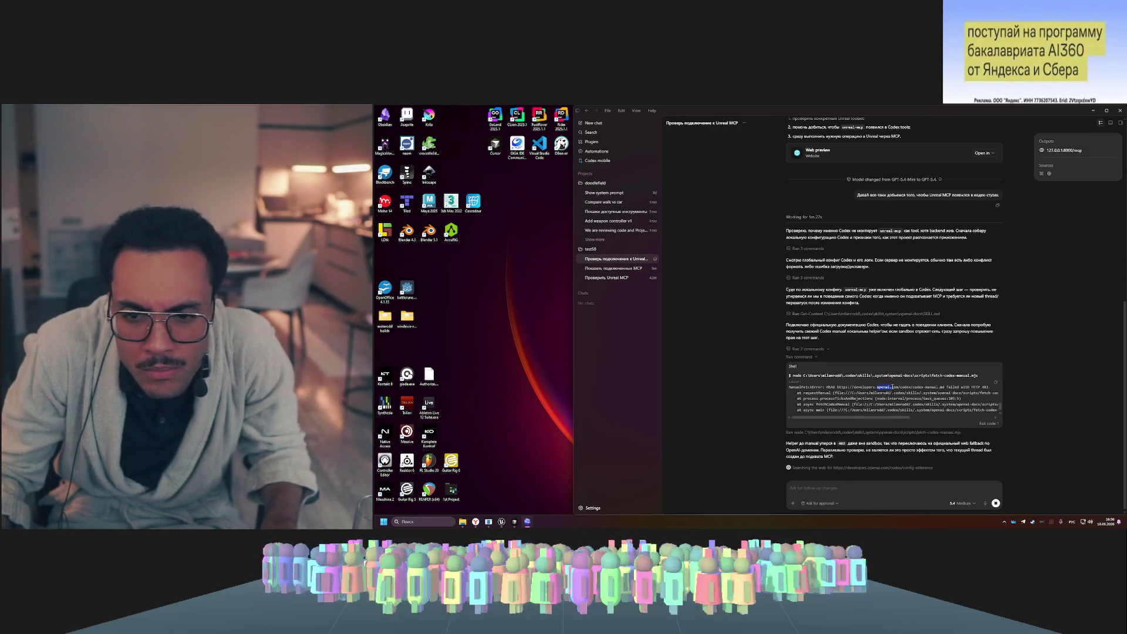
left_click_drag(893, 386, 899, 387)
key("alt+Tab")
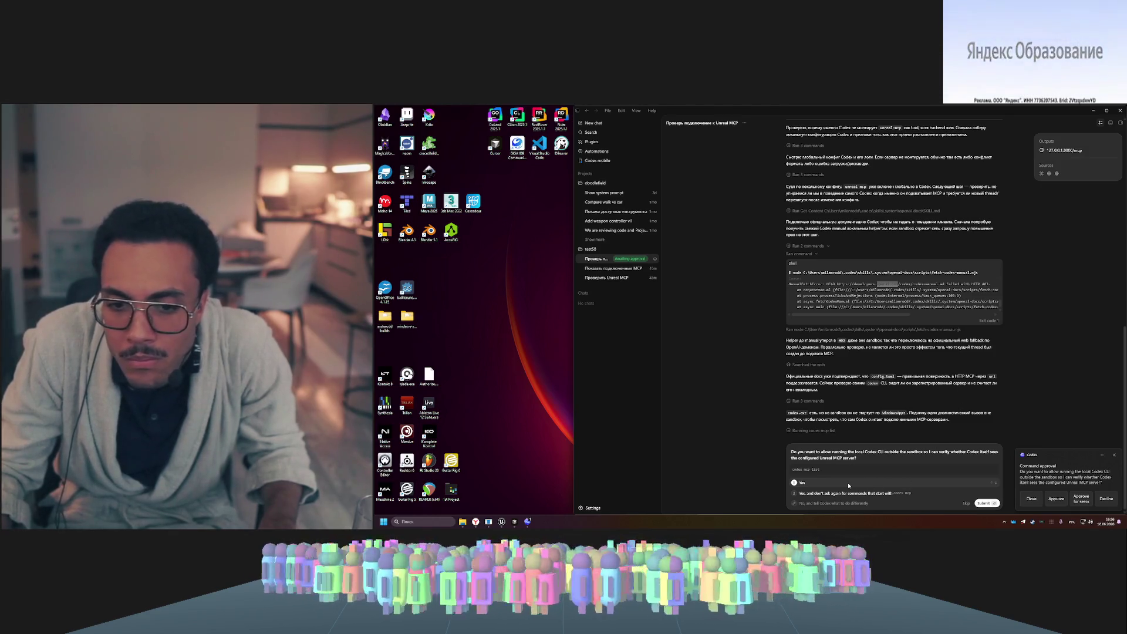
- Approve running the Codex CLI outside the sandbox, then relaunching Codex with proxy variables cleared
left_click(846, 482)
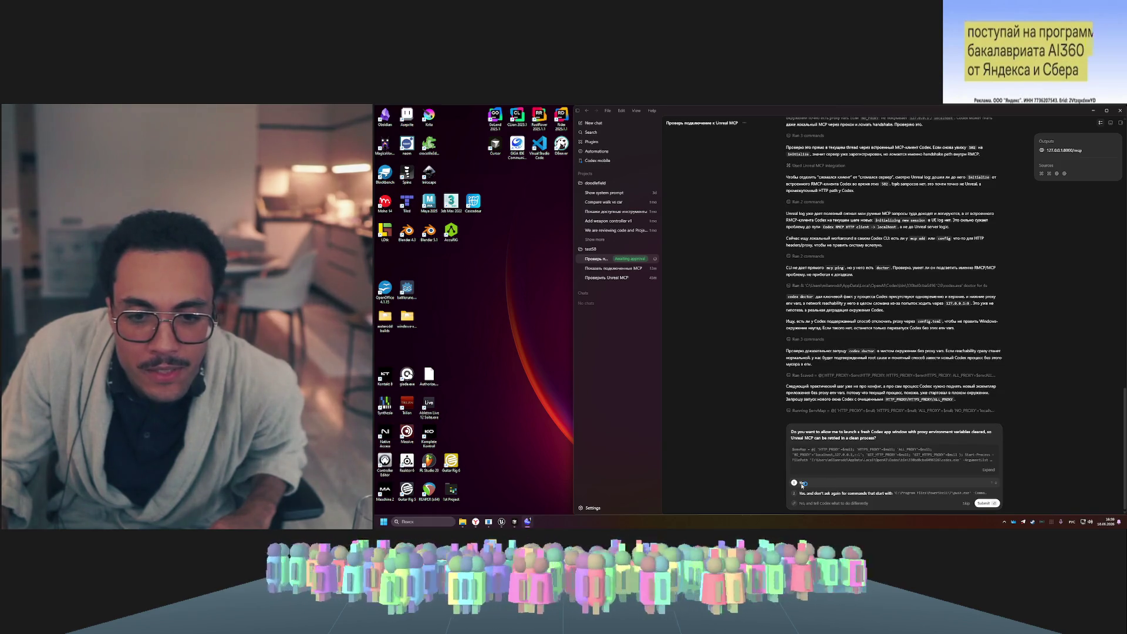
left_click(803, 484)
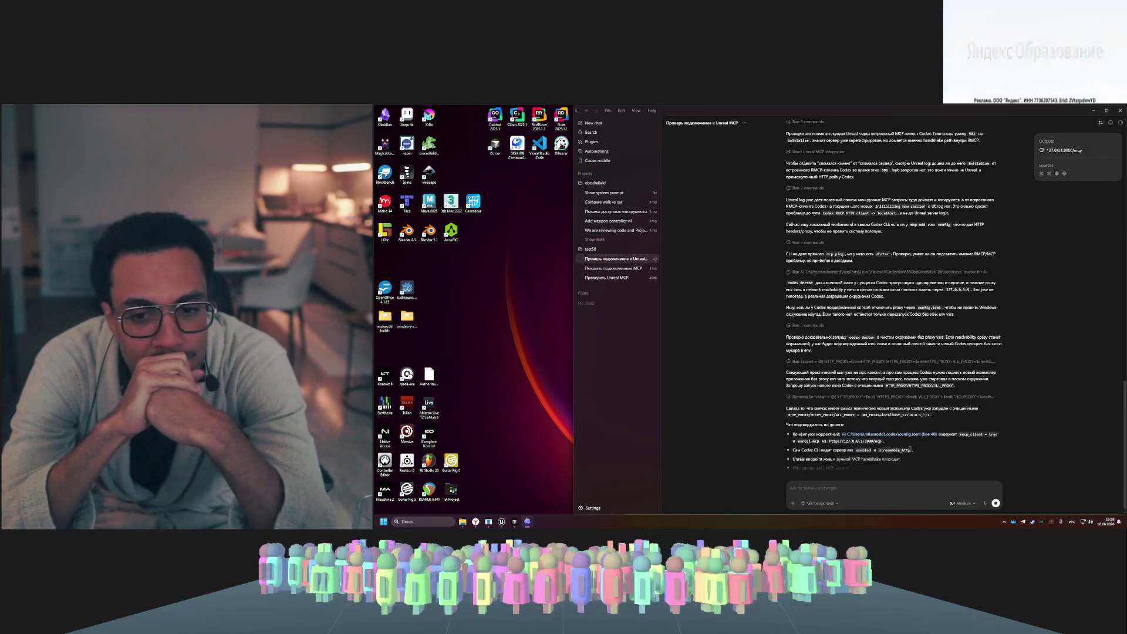
- Scroll through the transcript to review the agent's final summary and the Web preview card
scroll(891, 438, "up", 1)
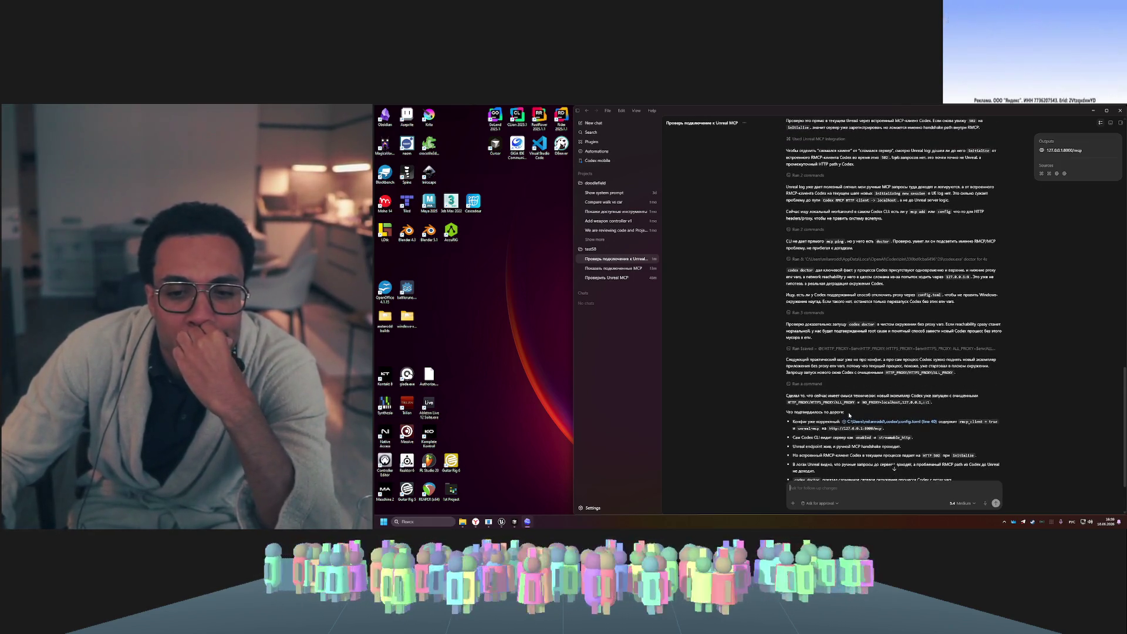
scroll(846, 413, "down", 3)
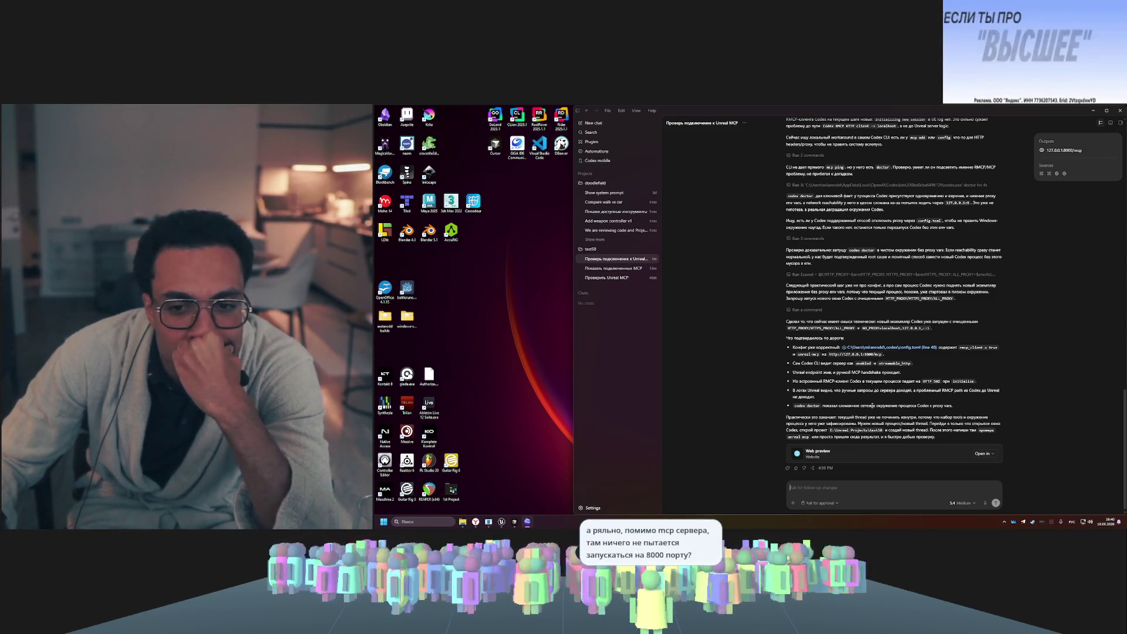
left_click_drag(875, 406, 891, 405)
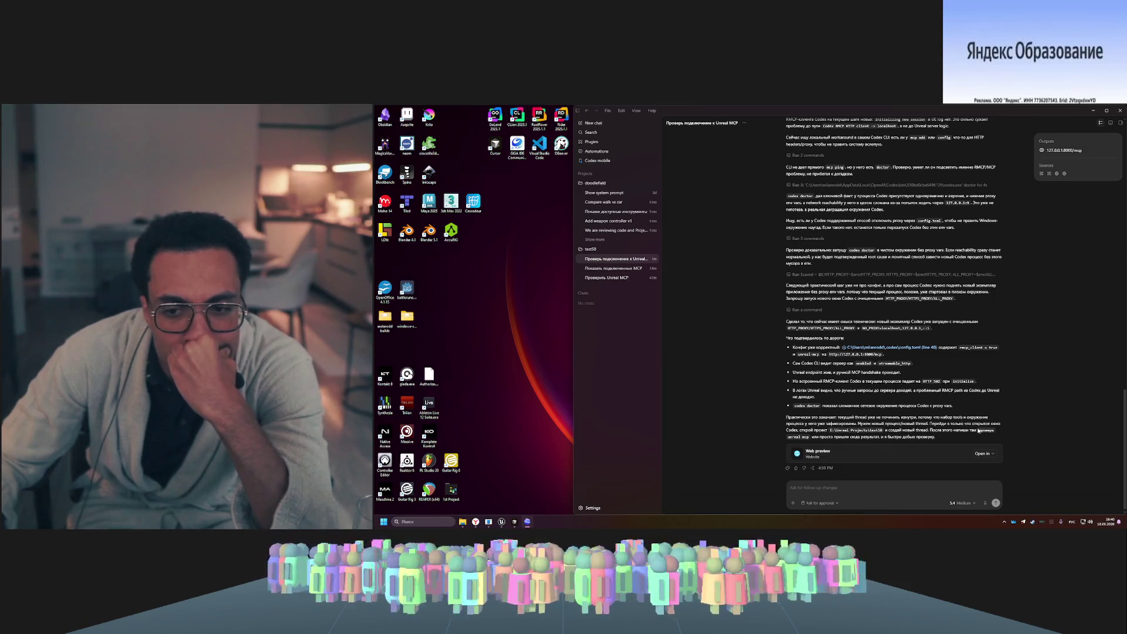
left_click_drag(980, 431, 810, 437)
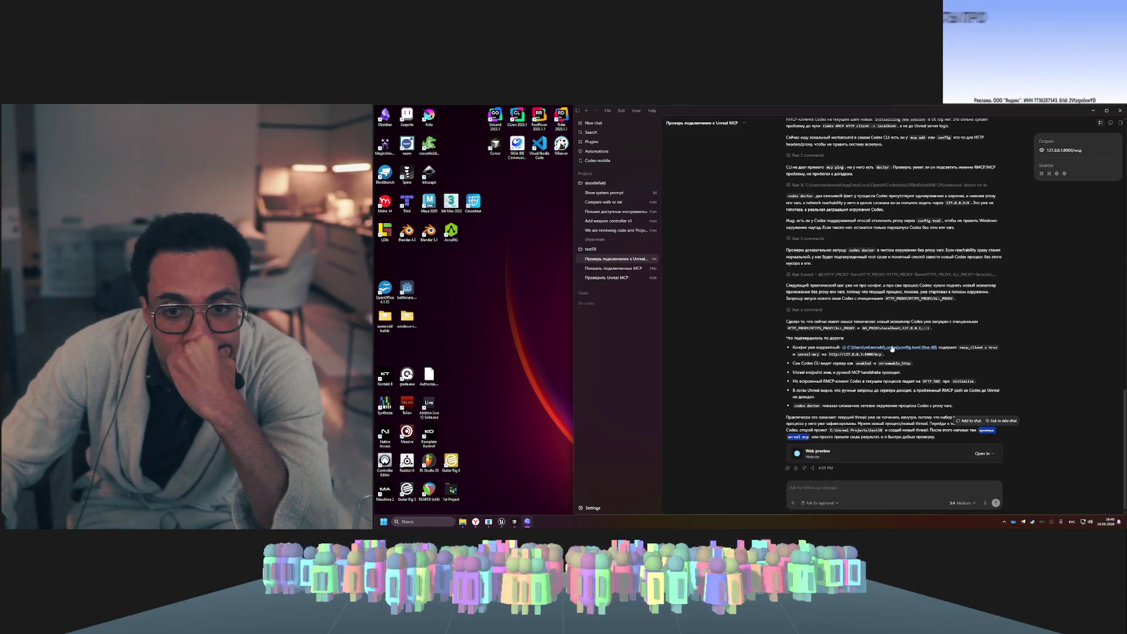
- Expand the 'Ran a command' entry to show the full four-line $envMap shell command and its Success result
left_click(811, 310)
left_click(813, 311)
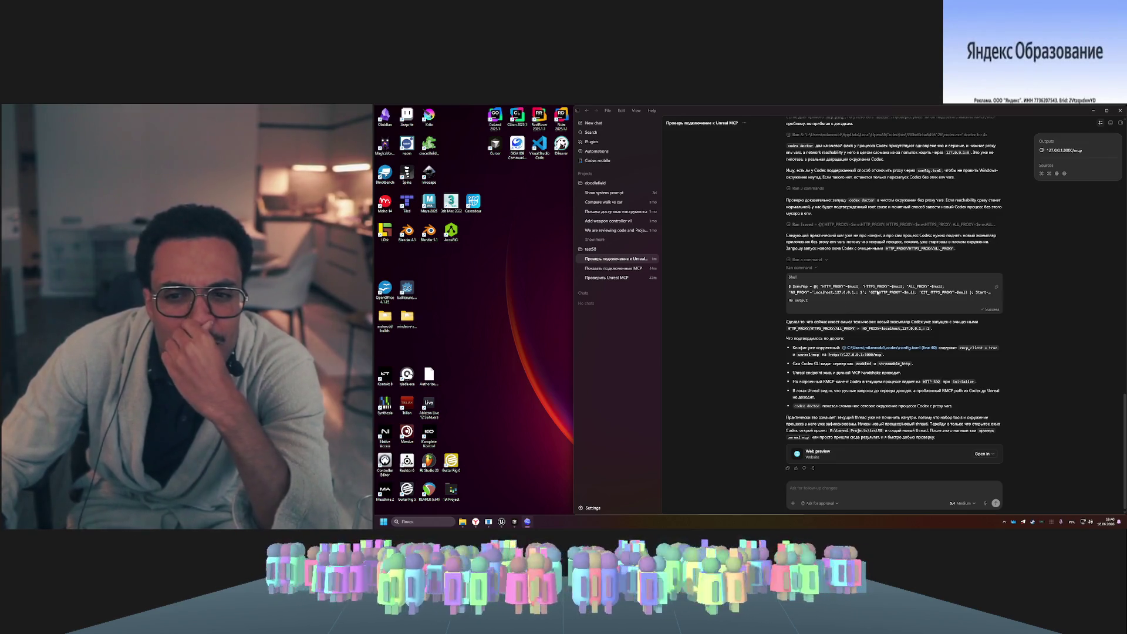
left_click(876, 292)
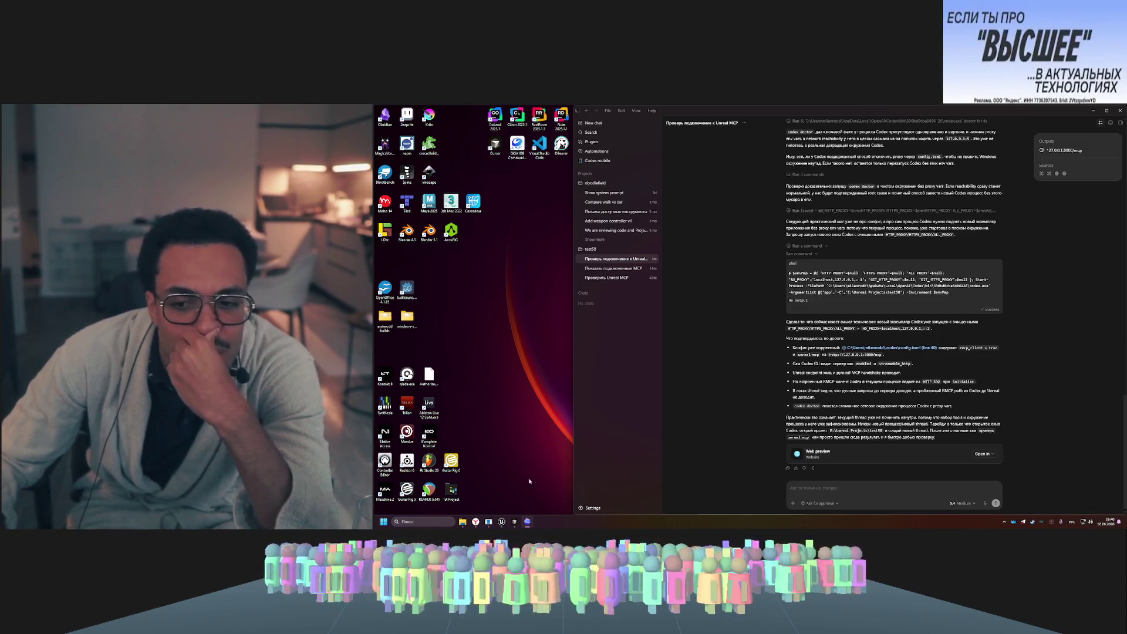
mouse_move(534, 521)
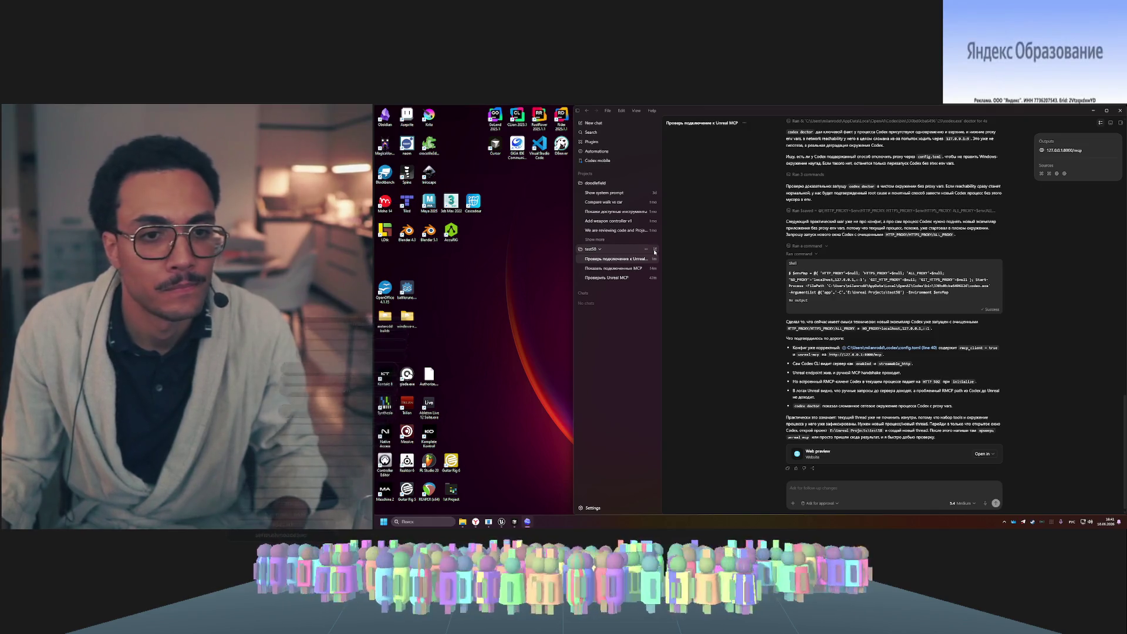
- Start a new test58 chat by sending the message 'puhi'
left_click(655, 250)
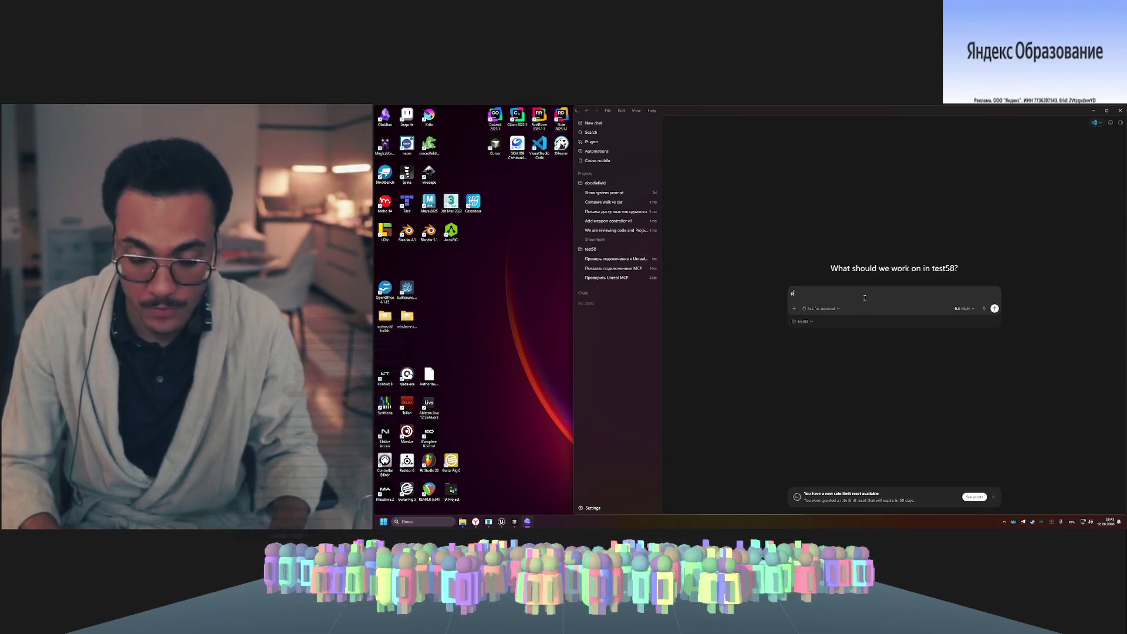
type("pu")
type("hi")
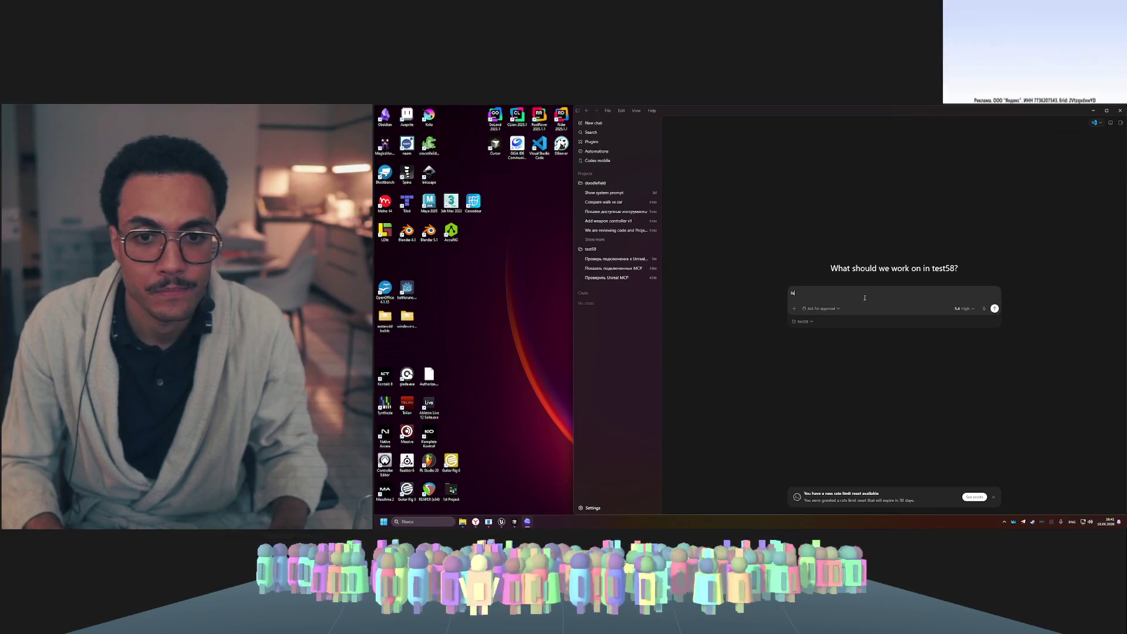
key("Return")
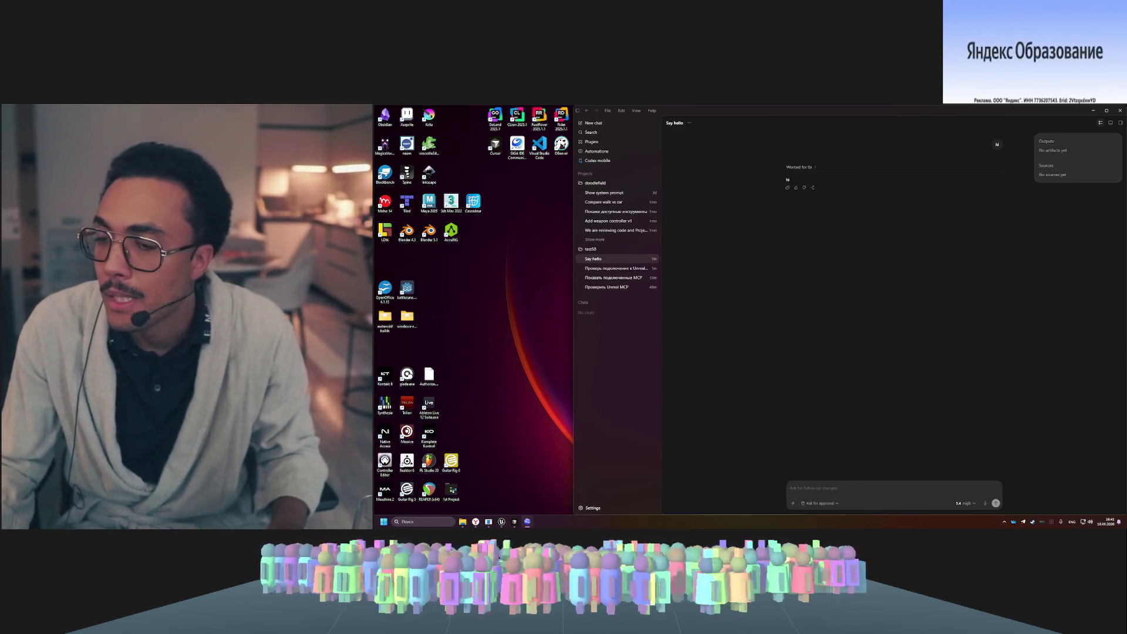
- Quit Codex using Exit on its tray icon, then relaunch it from the desktop shortcut
left_click(1121, 111)
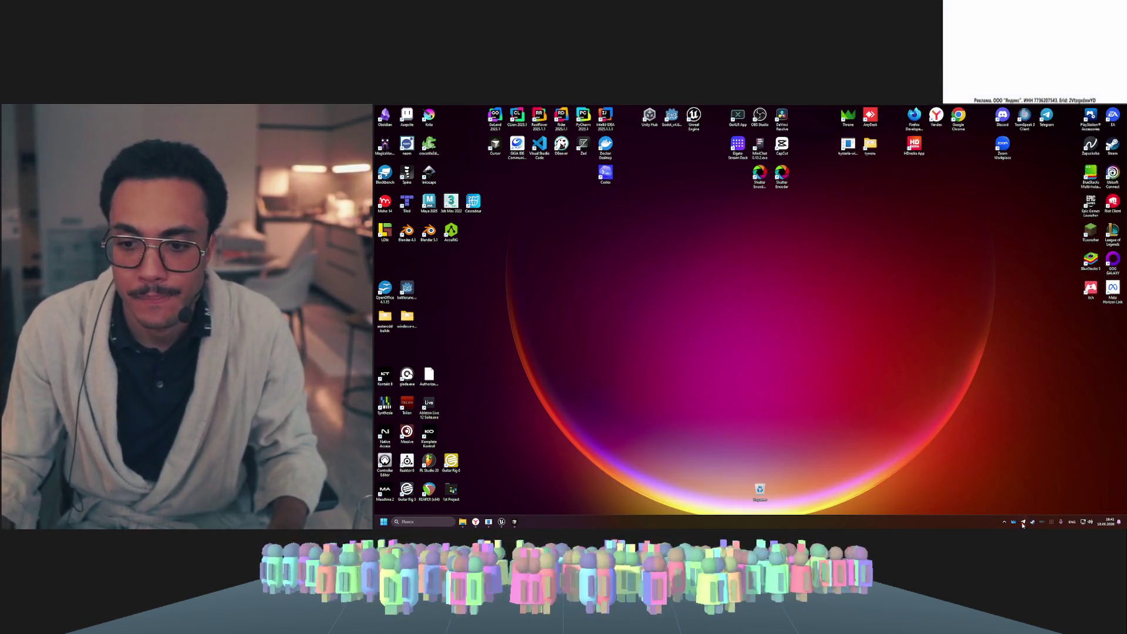
left_click(1004, 521)
right_click(981, 469)
left_click(999, 460)
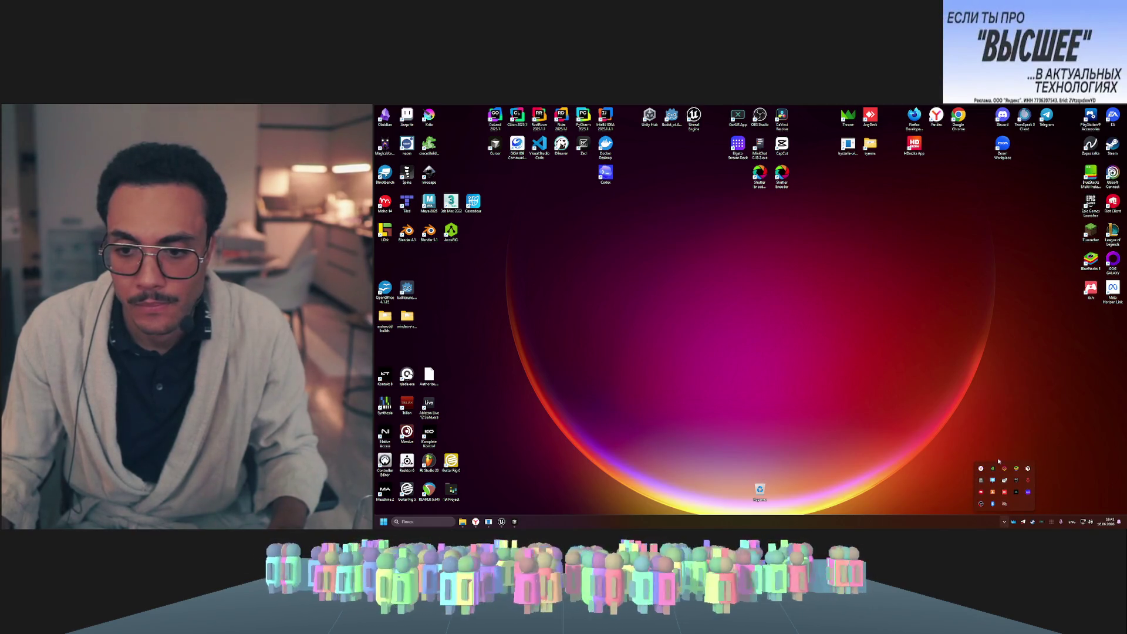
left_click(796, 333)
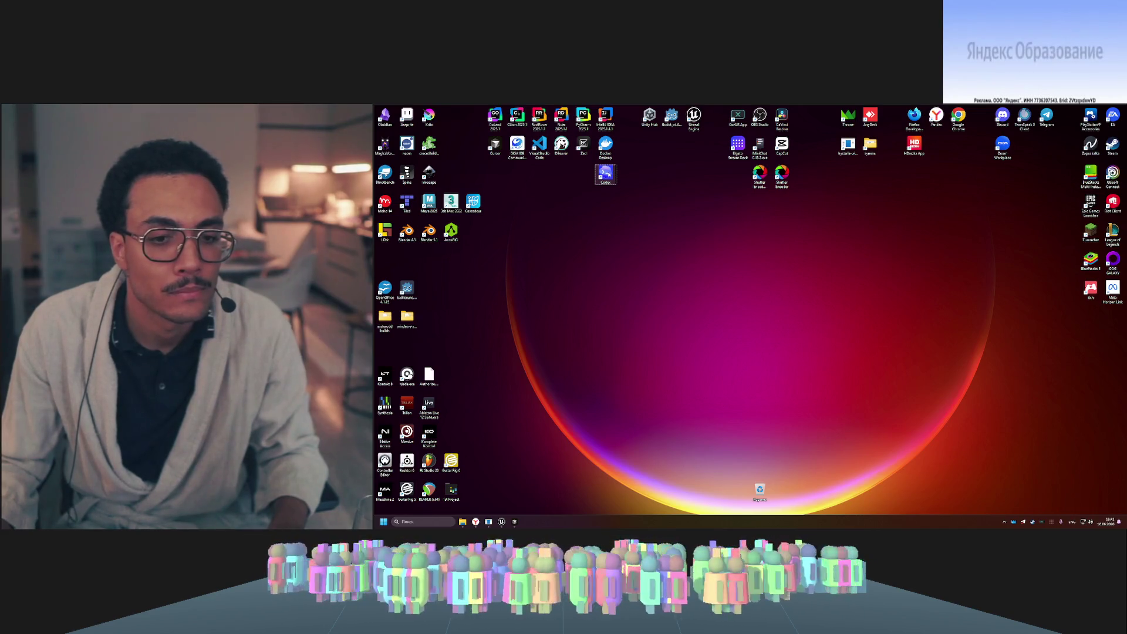
double_click(605, 173)
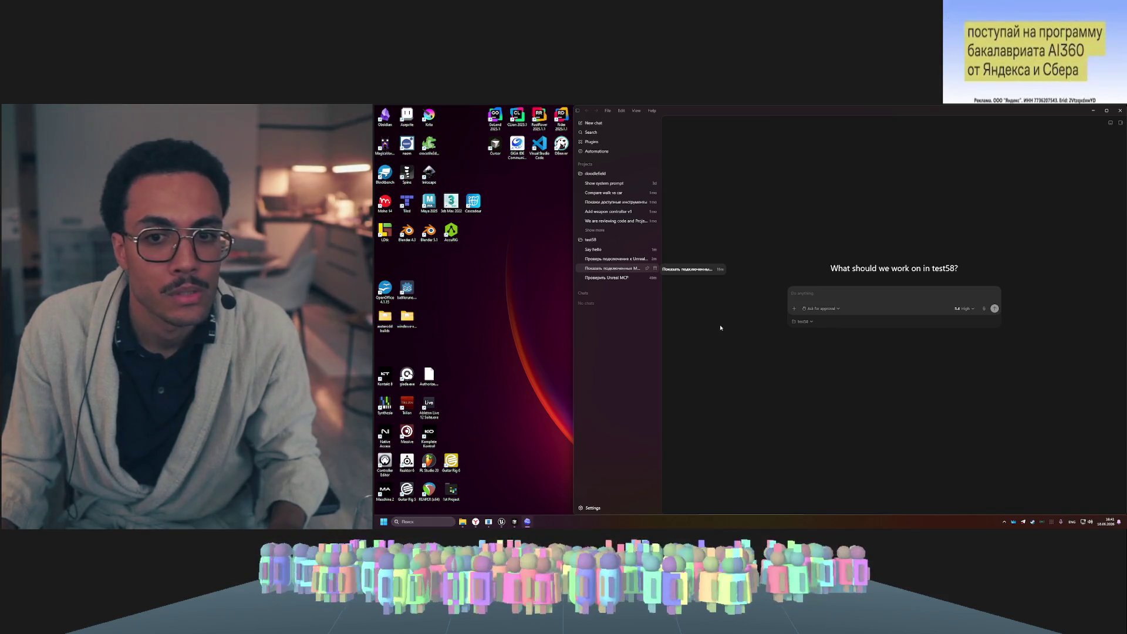
- Send the follow-up 'how are you' in the Say hello chat
left_click(610, 259)
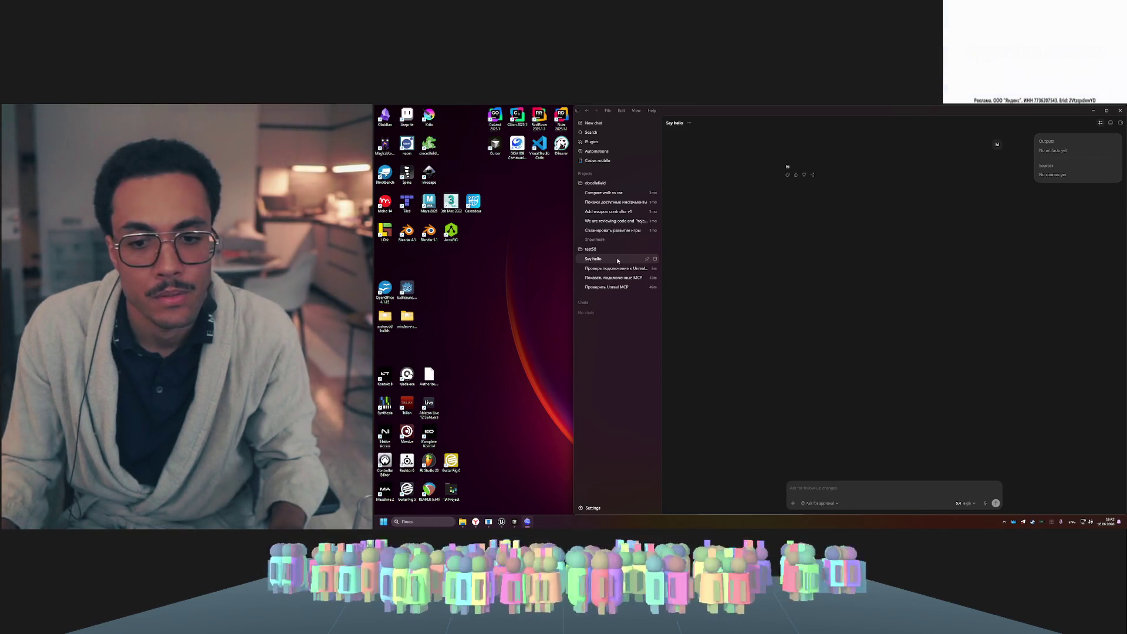
left_click(830, 488)
type("how are you")
key("Return")
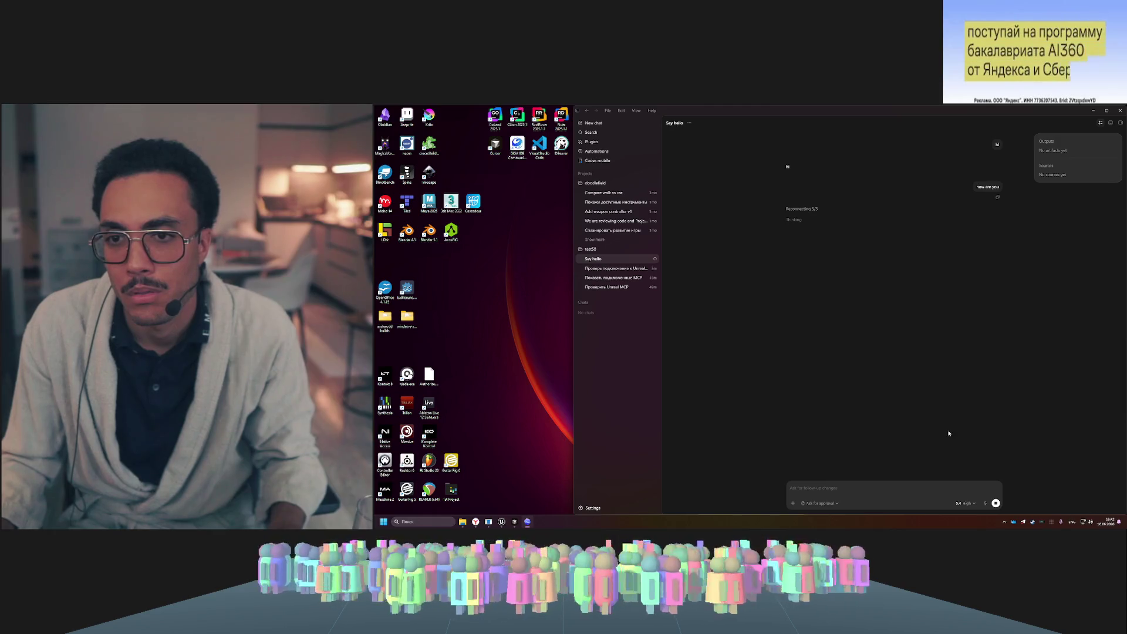
- Lower the model's reasoning level from High to Low
left_click(966, 503)
left_click(969, 503)
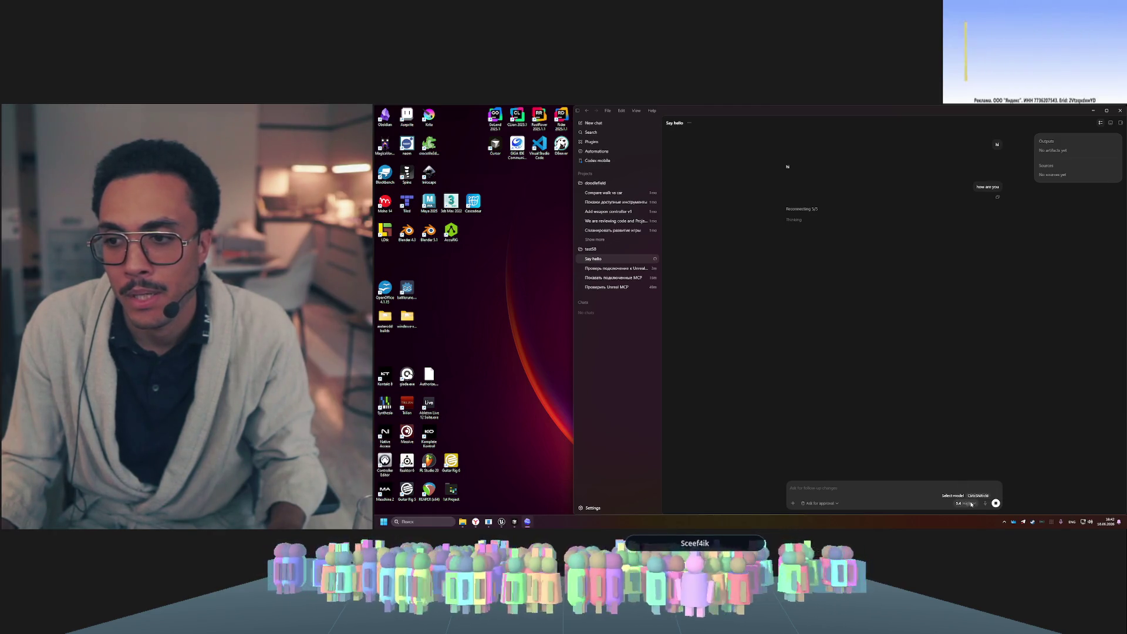
left_click(968, 503)
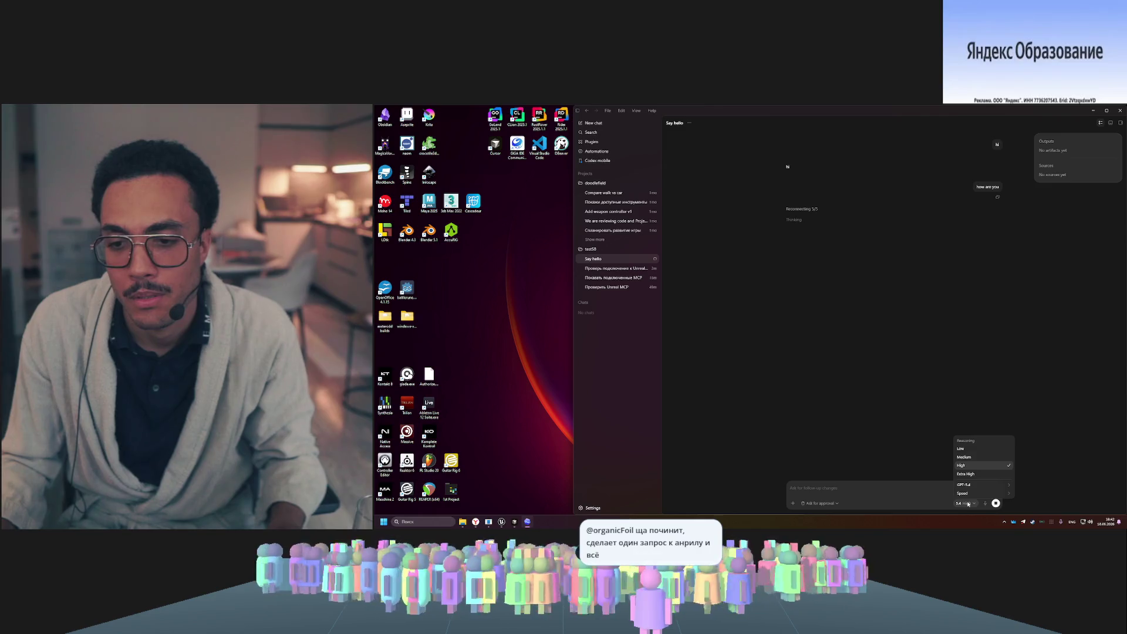
left_click(966, 449)
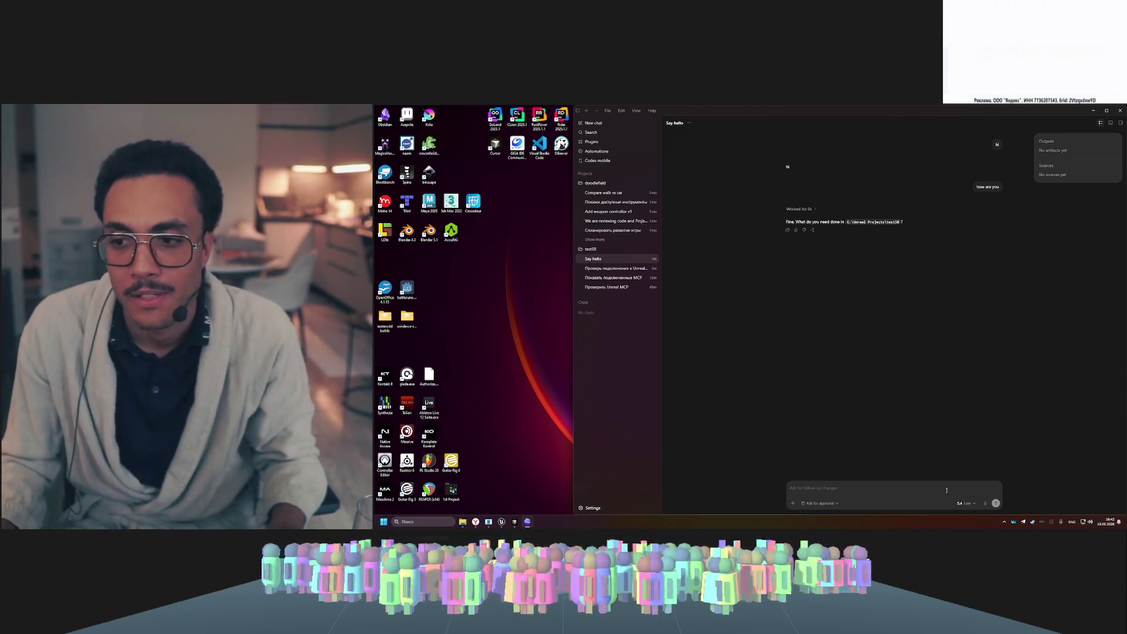
right_click(620, 253)
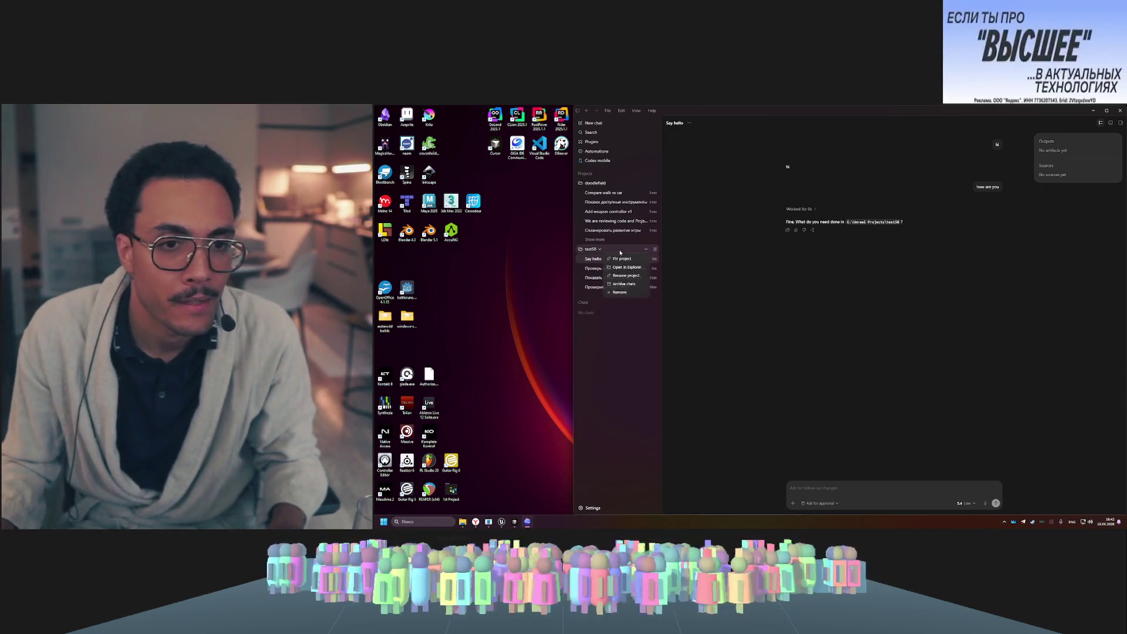
- Remove the test58 project, then re-add the test58 folder as the project root
left_click(634, 293)
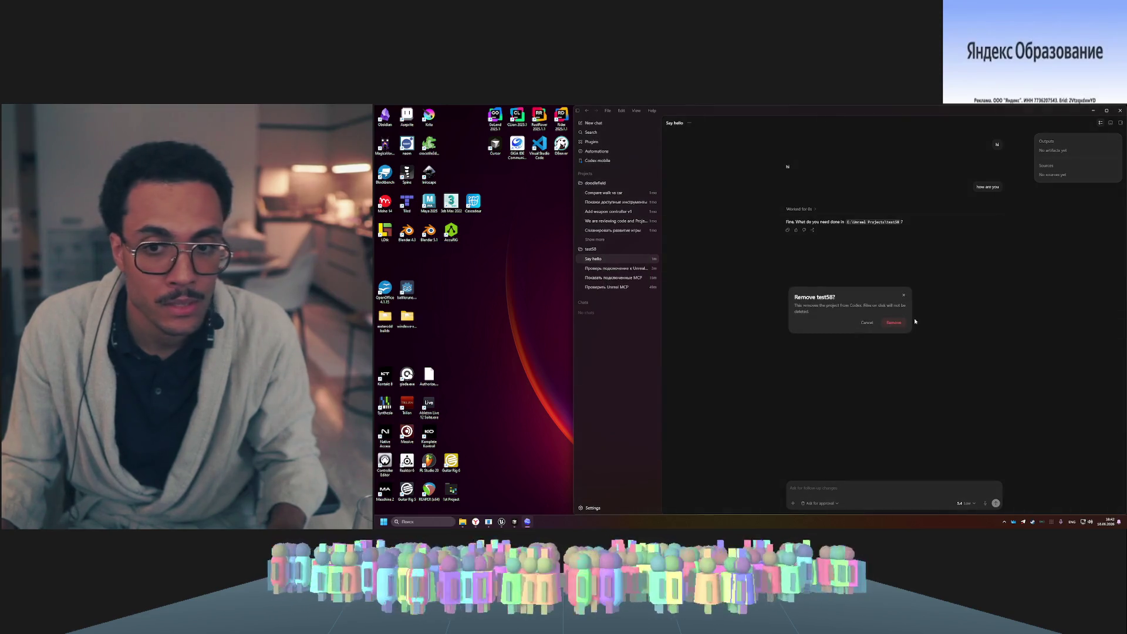
left_click(898, 326)
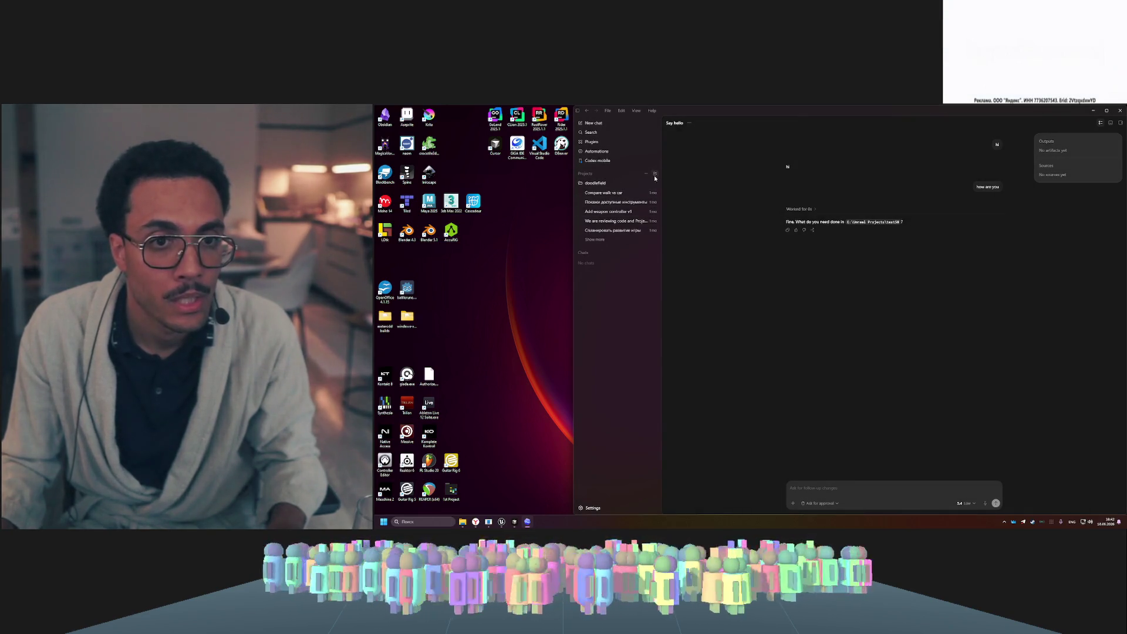
left_click(680, 191)
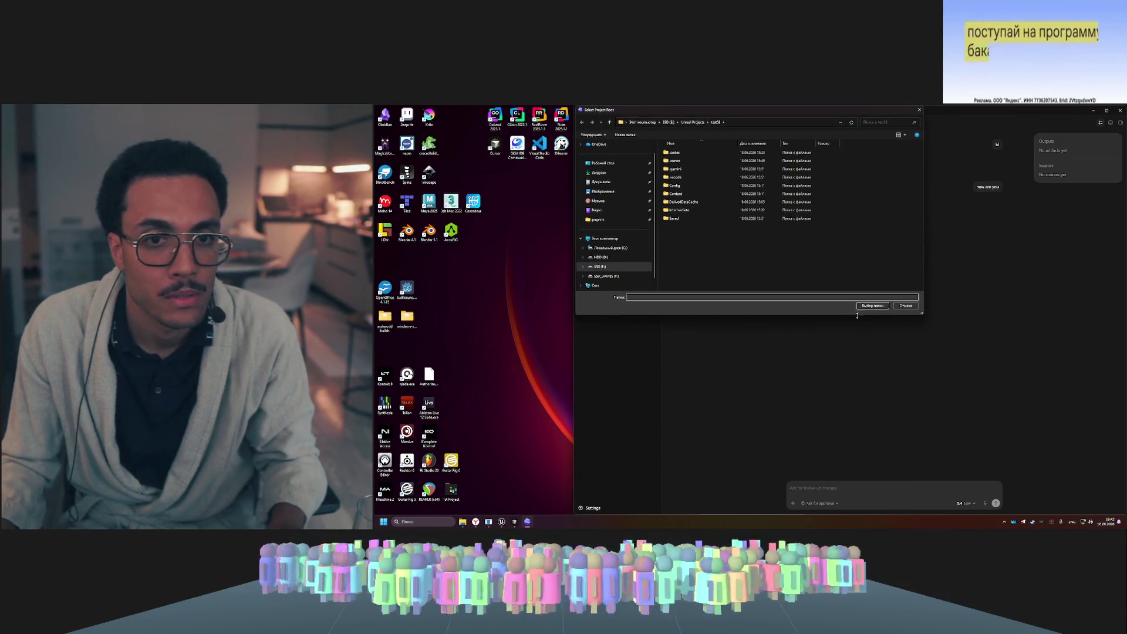
left_click(867, 306)
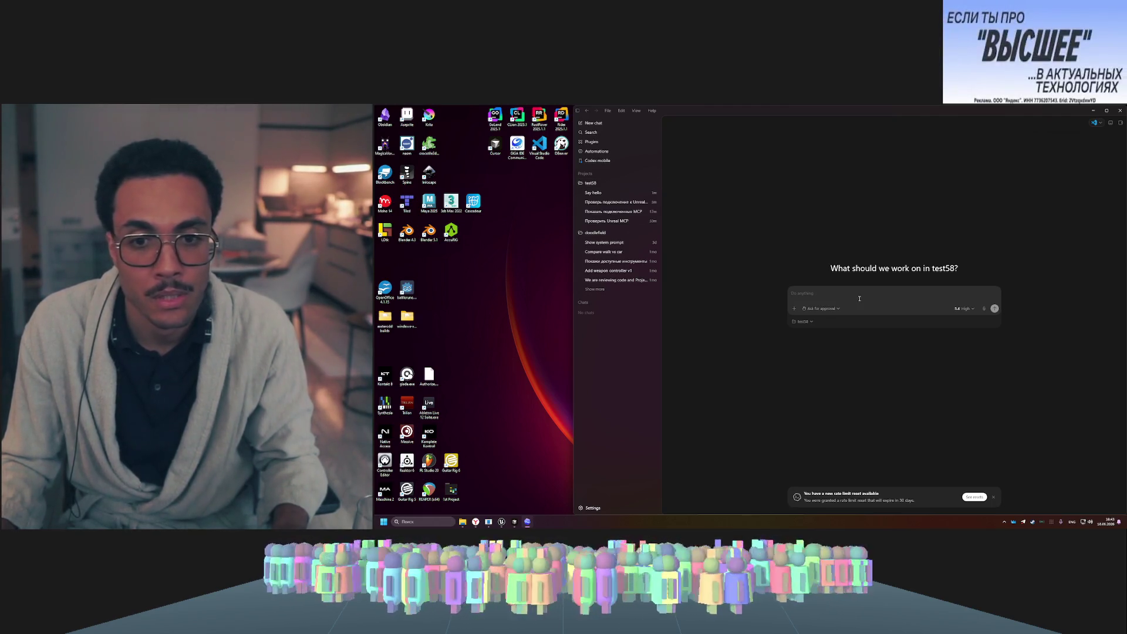
left_click(965, 309)
- Set reasoning to Low, view the Unreal MCP check chat, then return to Say hello
left_click(973, 329)
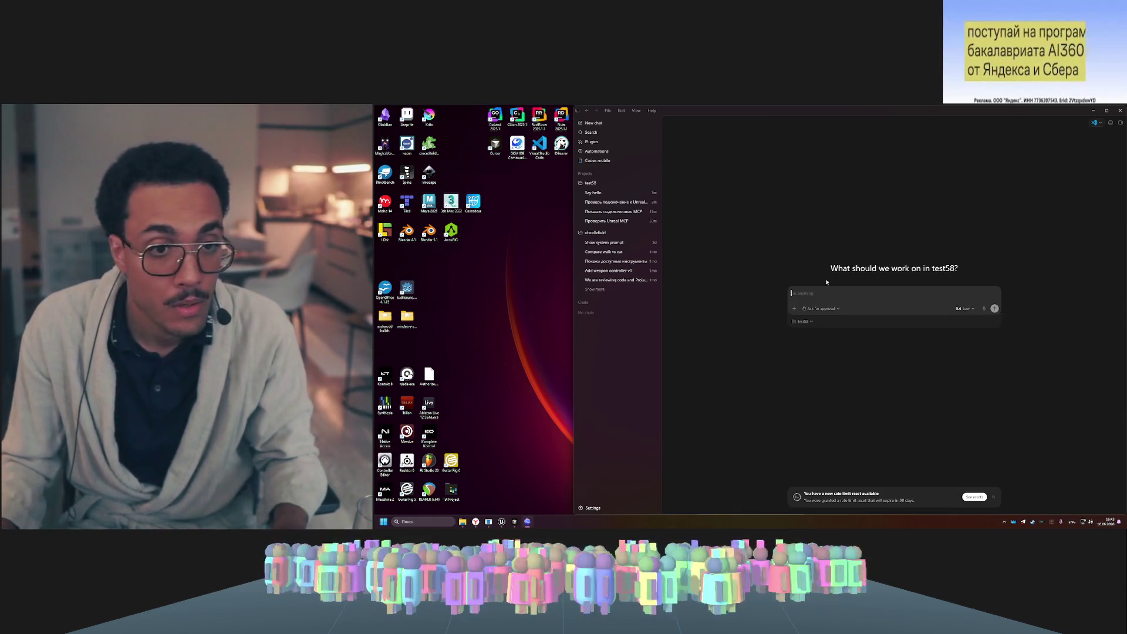
left_click(640, 201)
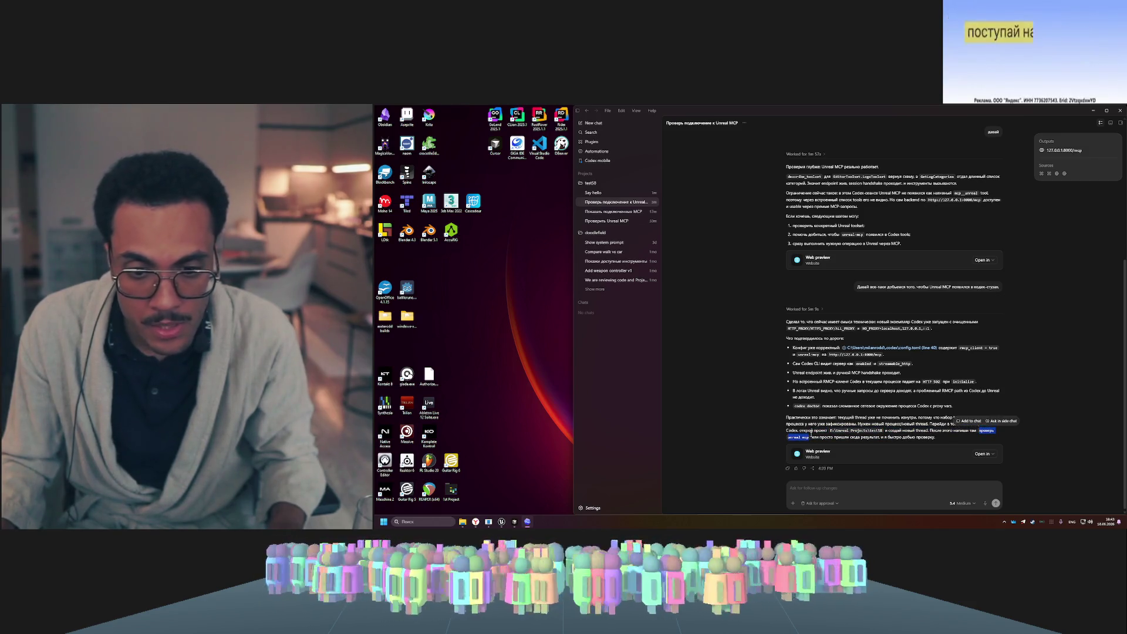
left_click(616, 193)
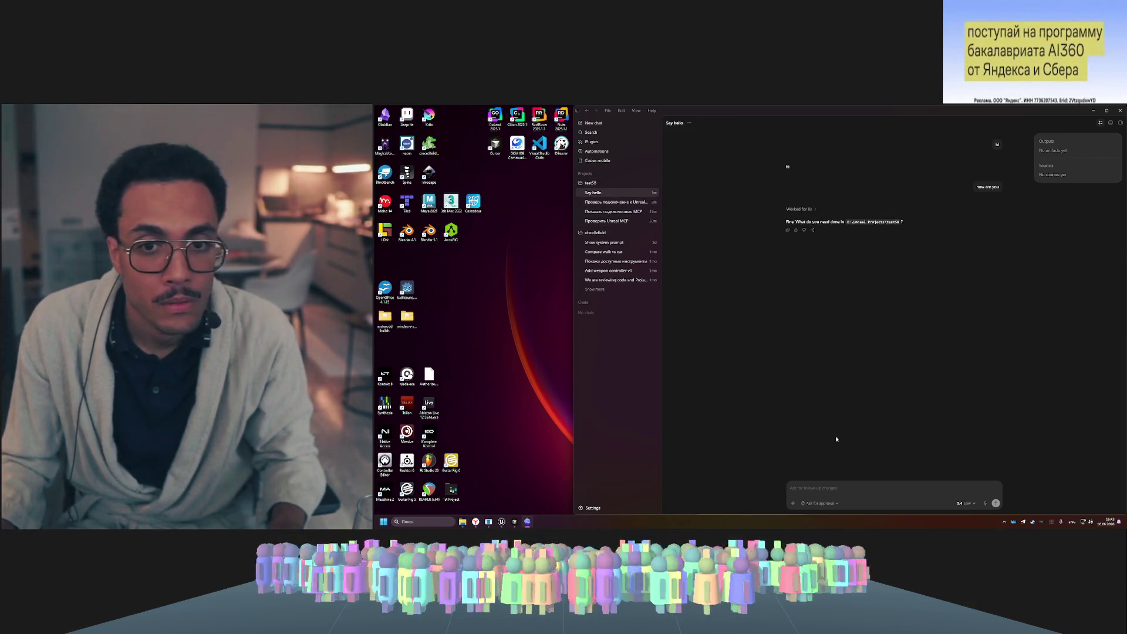
- Archive the Say hello chat and send 'проверь unreal mcp' as a new test58 request
left_click(655, 193)
type("проверь unreal mcp")
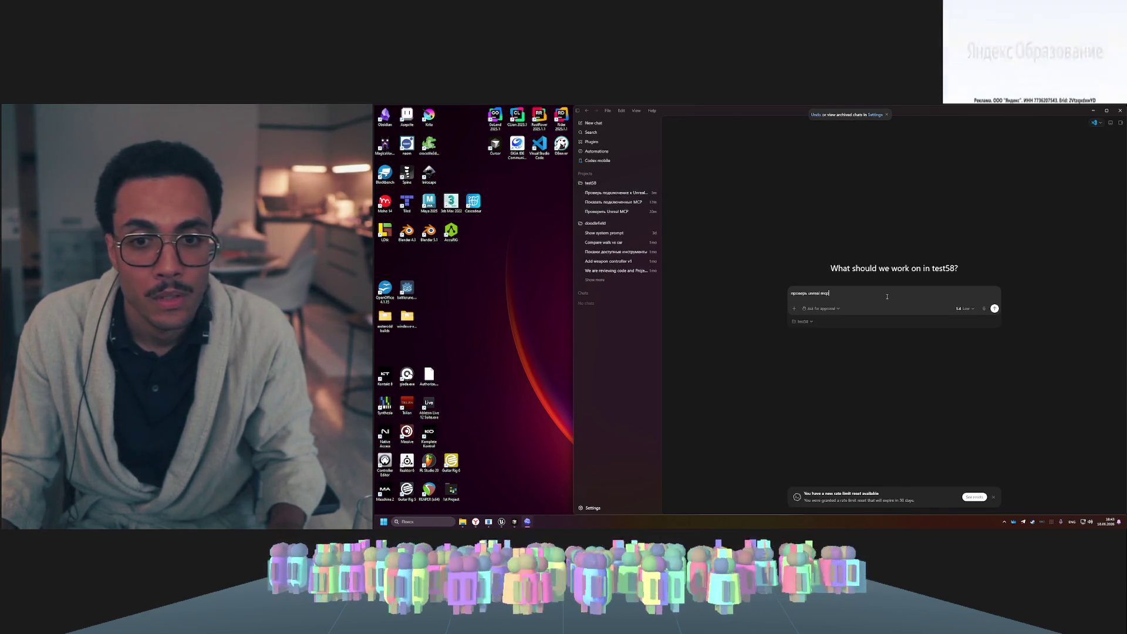
key("Return")
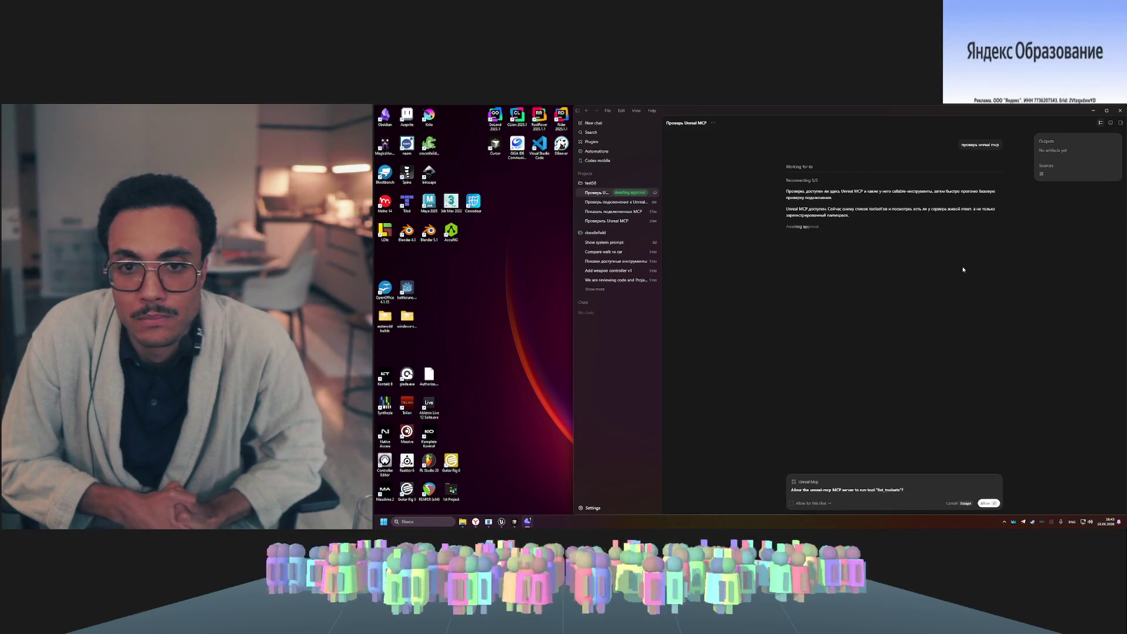
- Approve the unreal-mcp list_toolsets tool call
left_click(992, 504)
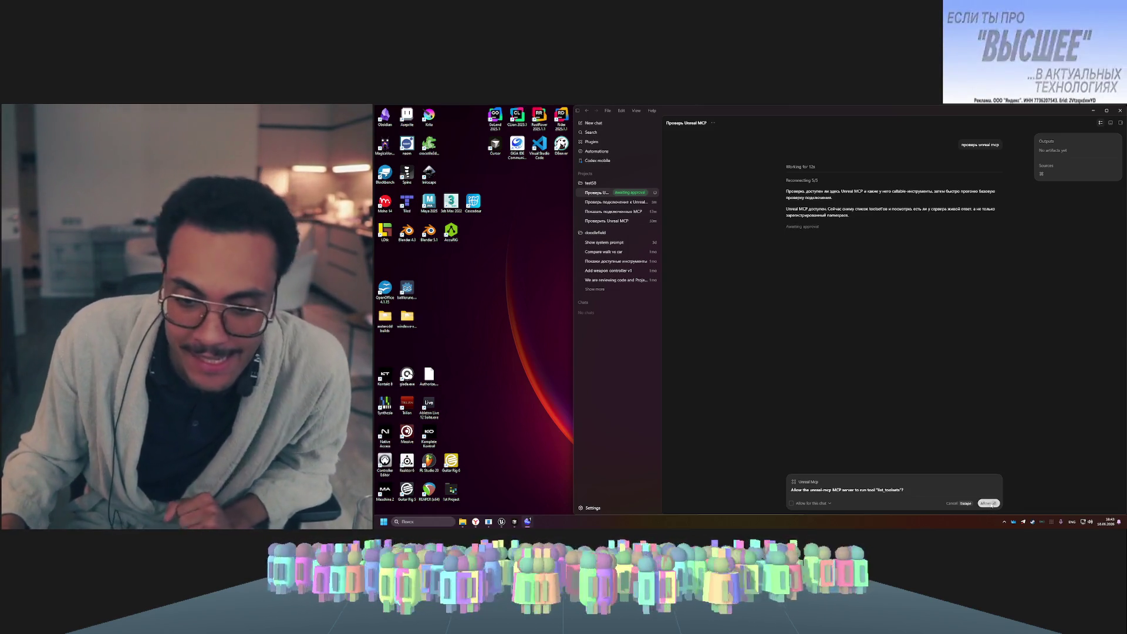
left_click(982, 504)
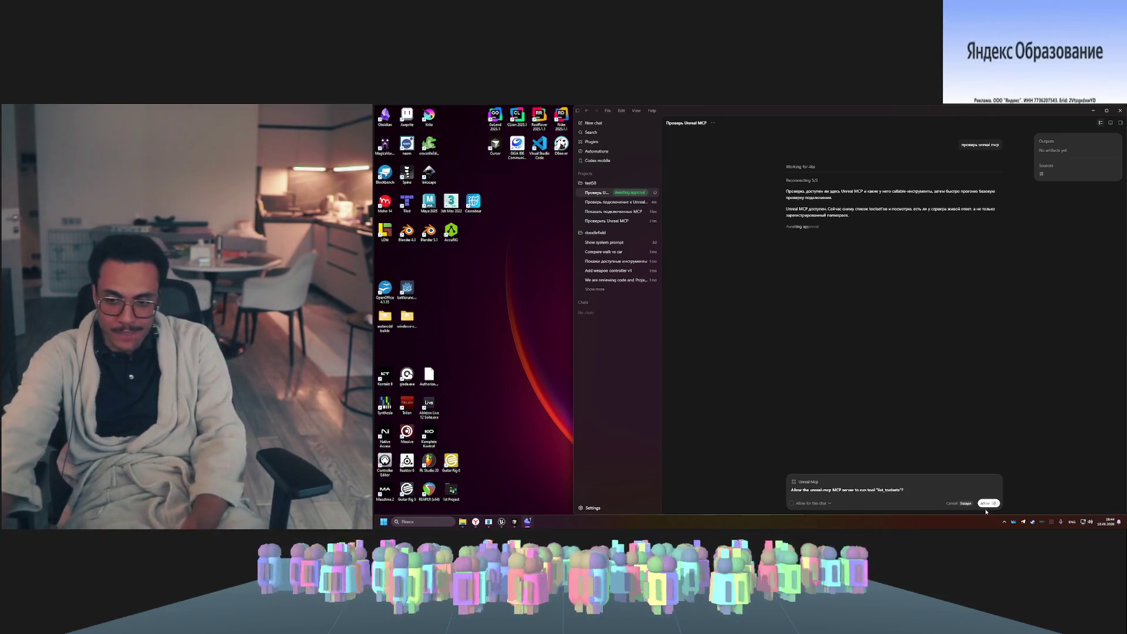
left_click(986, 504)
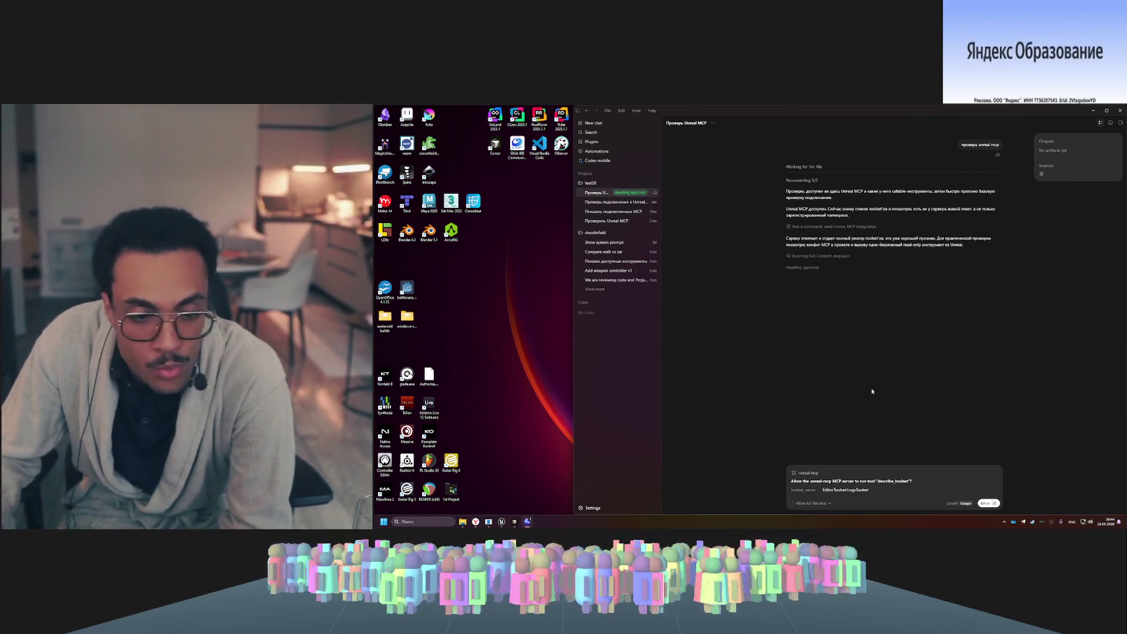
mouse_move(502, 522)
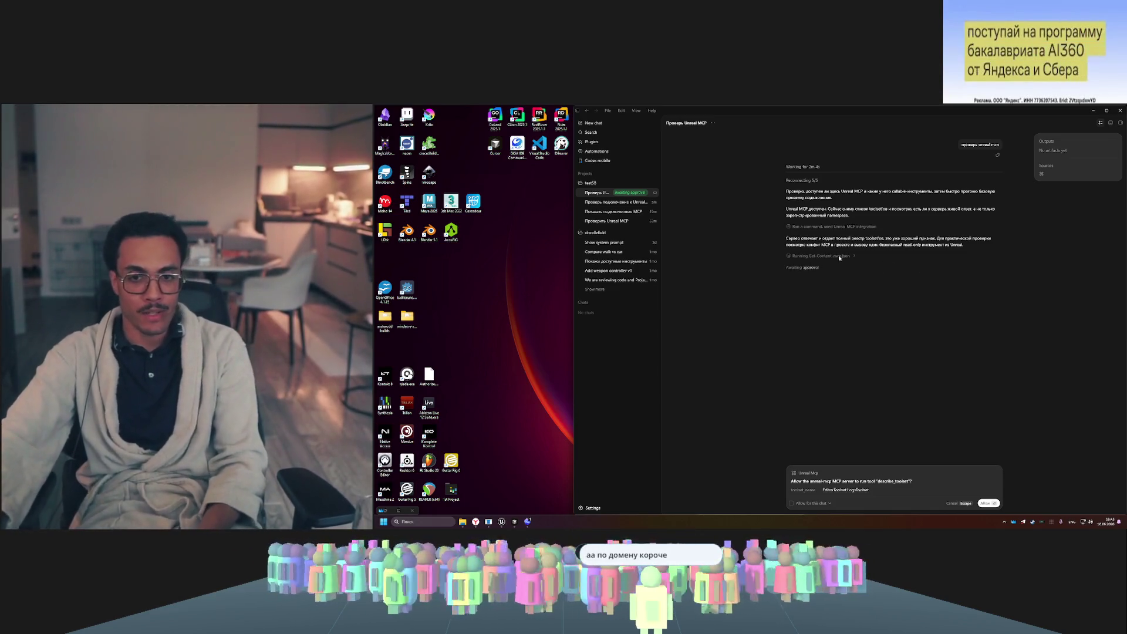
- Approve the describe_toolset call and close the approval-scope dropdown
left_click(989, 503)
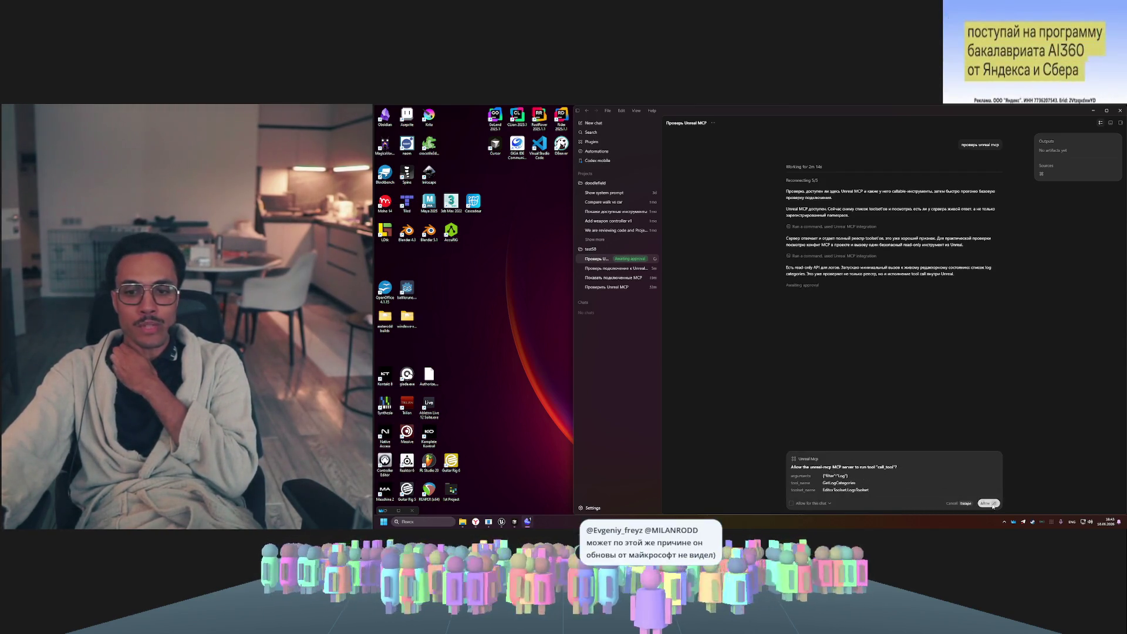
left_click(830, 504)
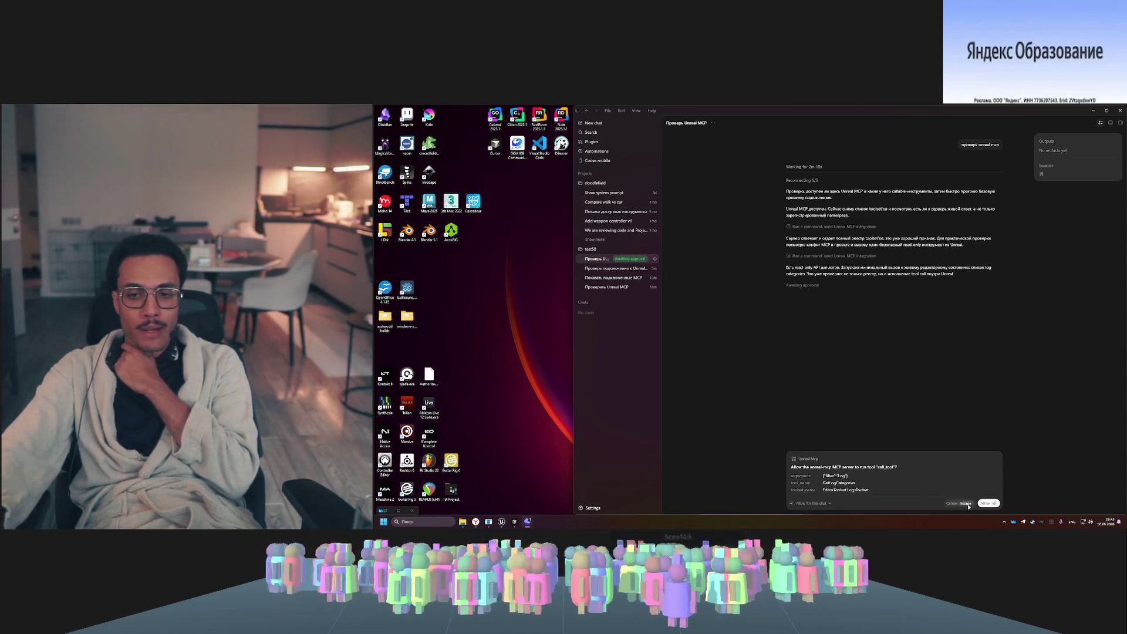
- Approve the GetLogCategories call_tool run, then switch to the older Unreal MCP check chat
left_click(993, 504)
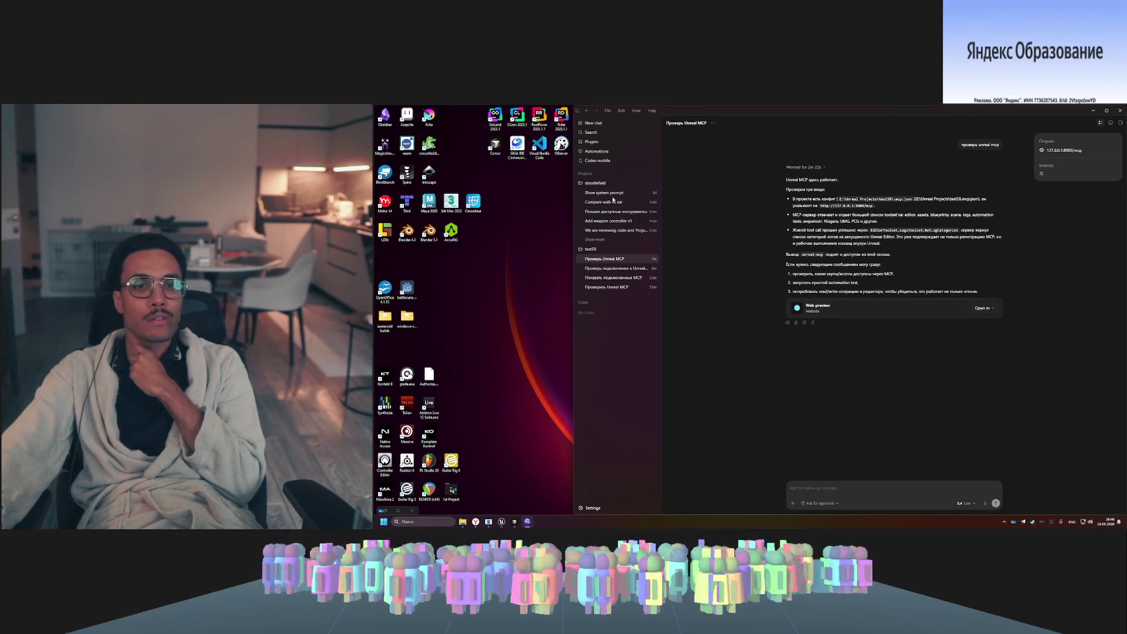
left_click(616, 269)
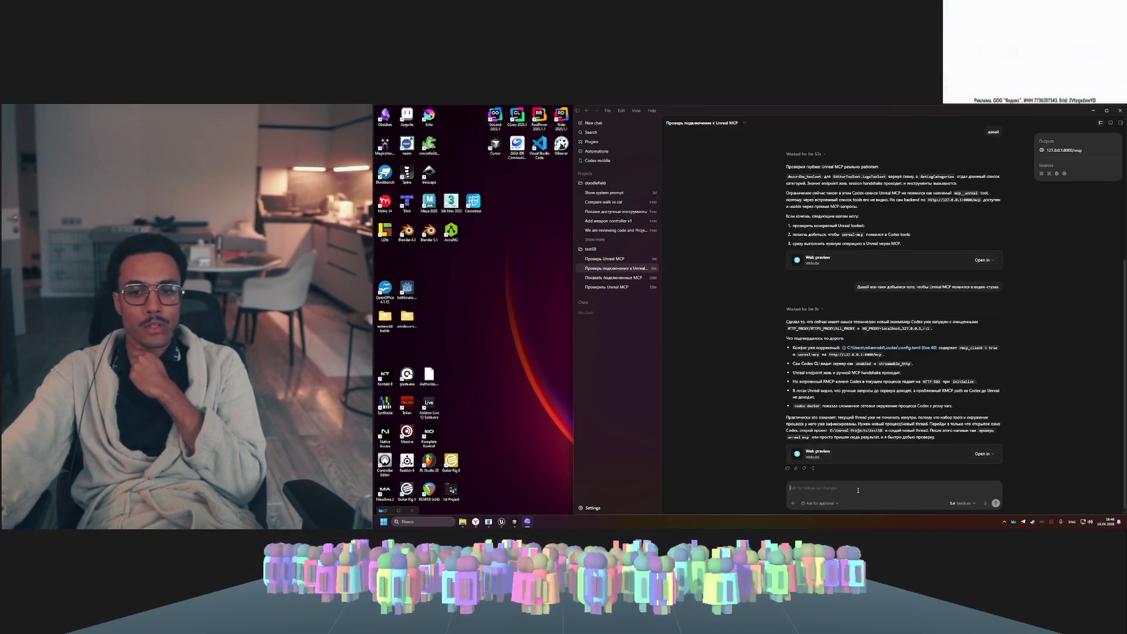
type("ghj")
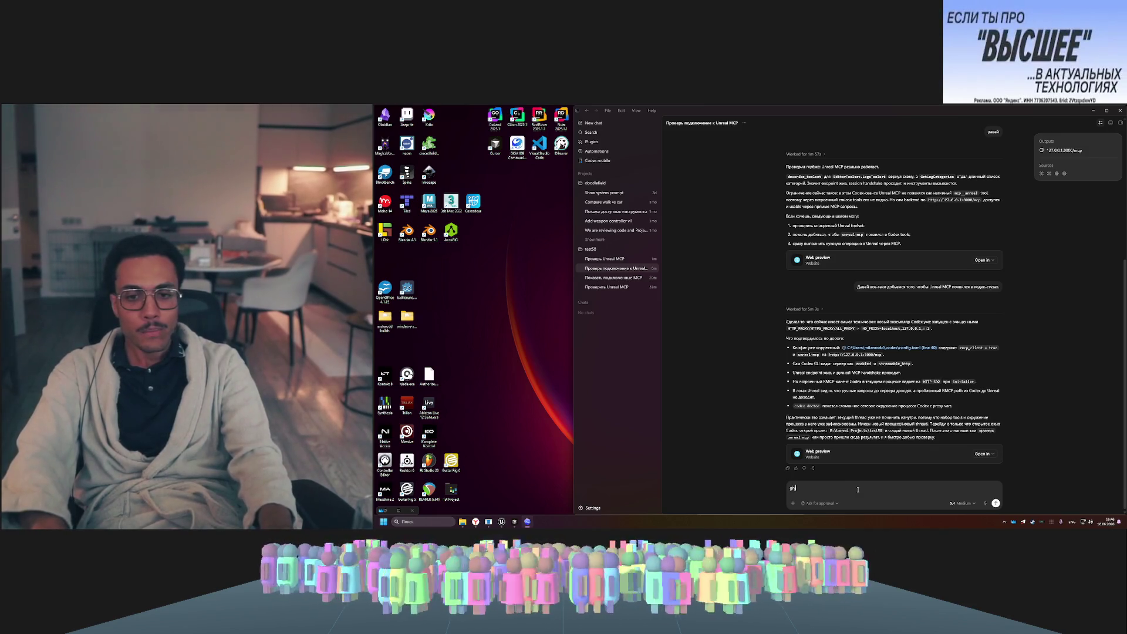
type("оверь")
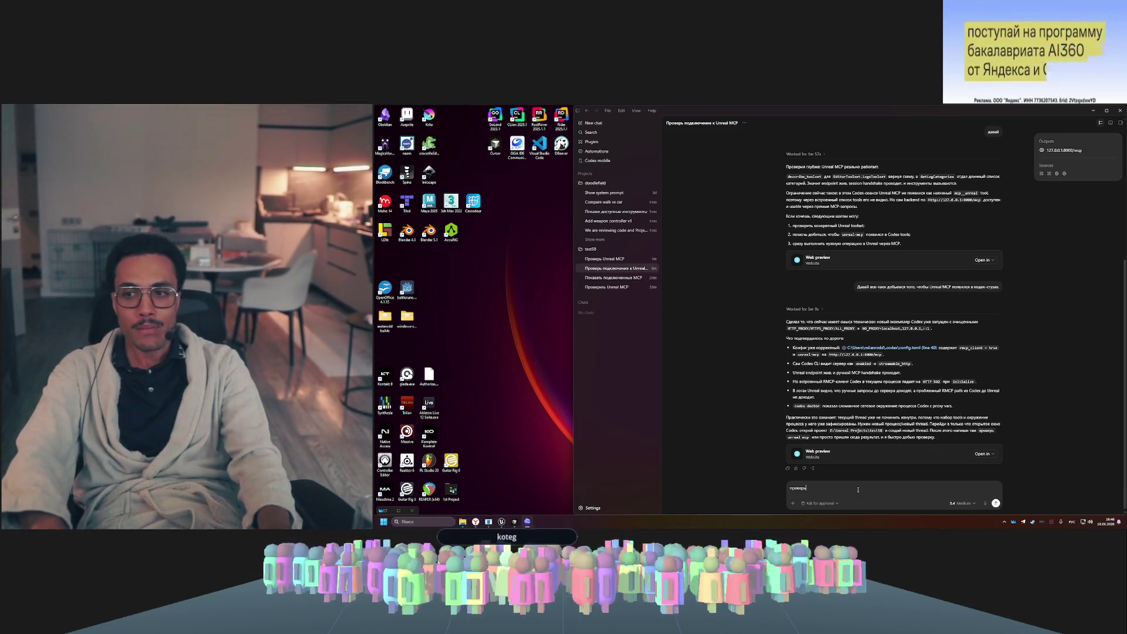
type("нова")
- Send 'проверь ка снова', approve the list_toolsets and call_tool requests, then archive the chat
key("Return")
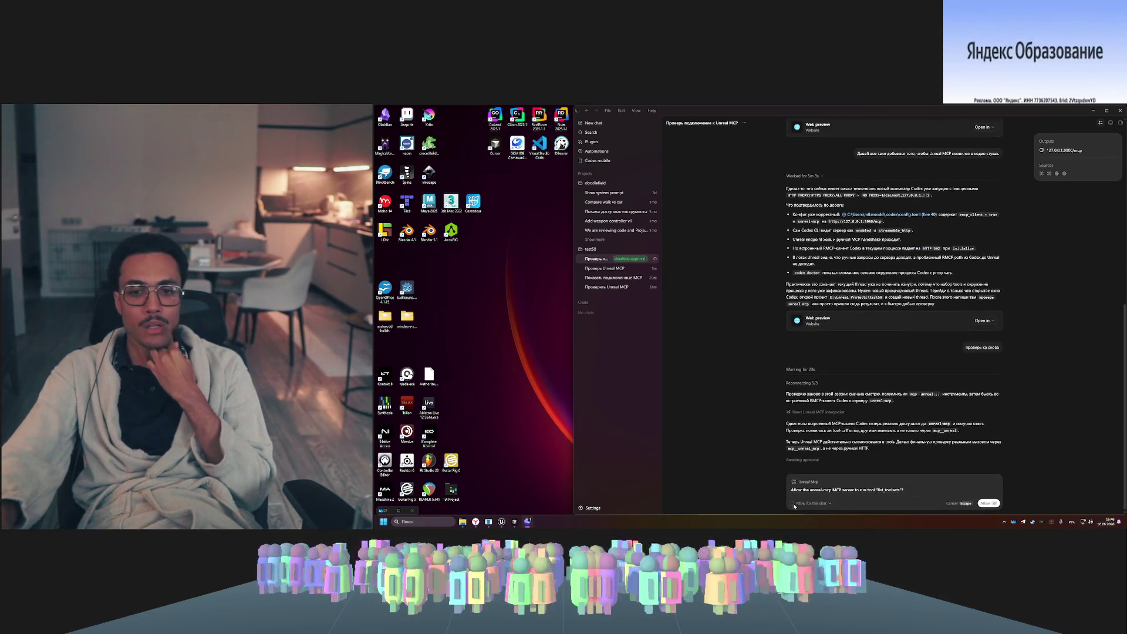
key("Return")
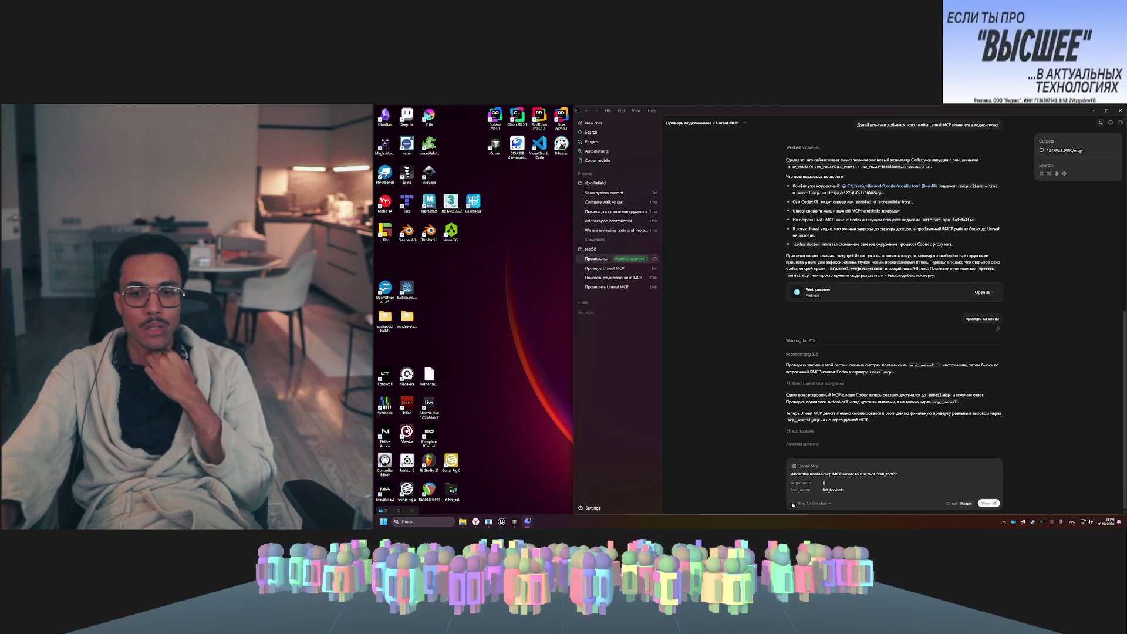
key("Return")
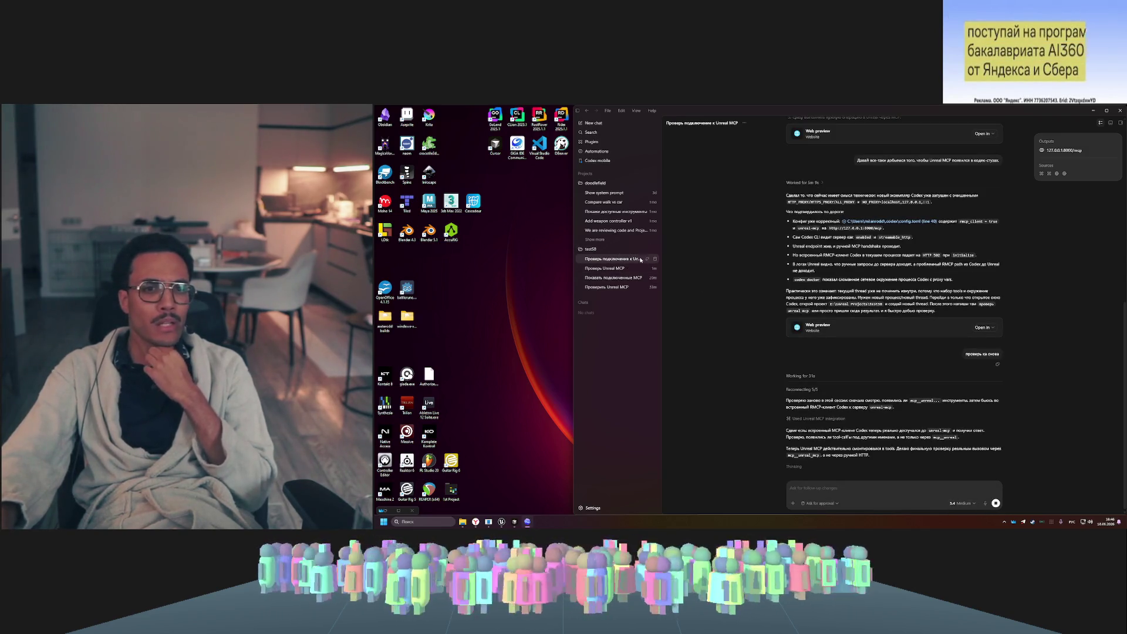
left_click(655, 287)
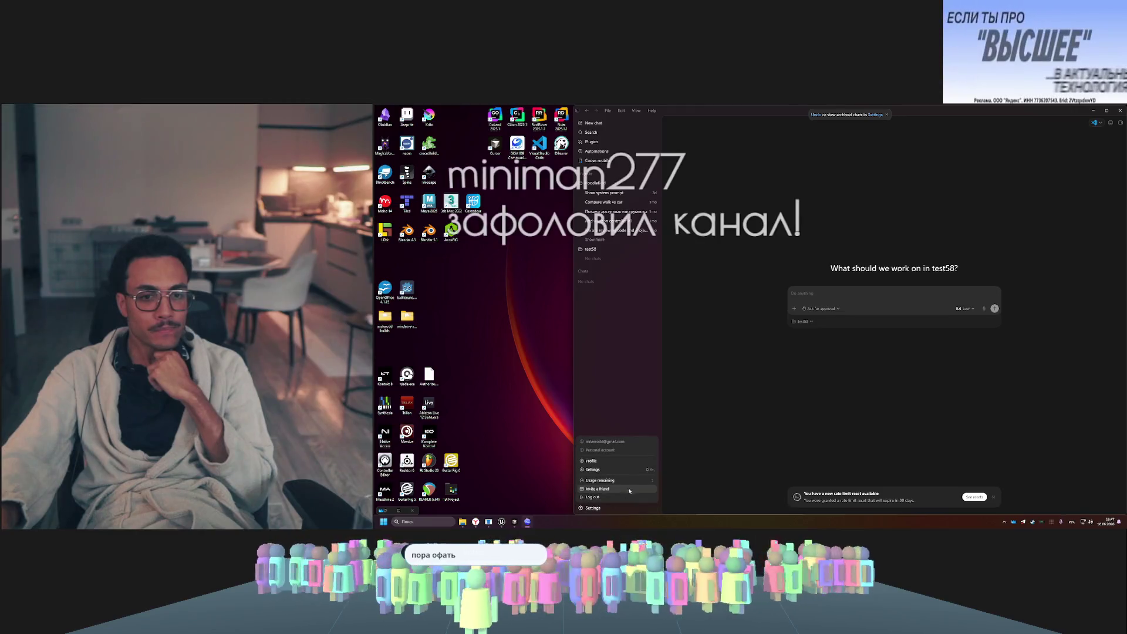
- Review the remaining usage limits in the account menu, then close it
left_click(593, 508)
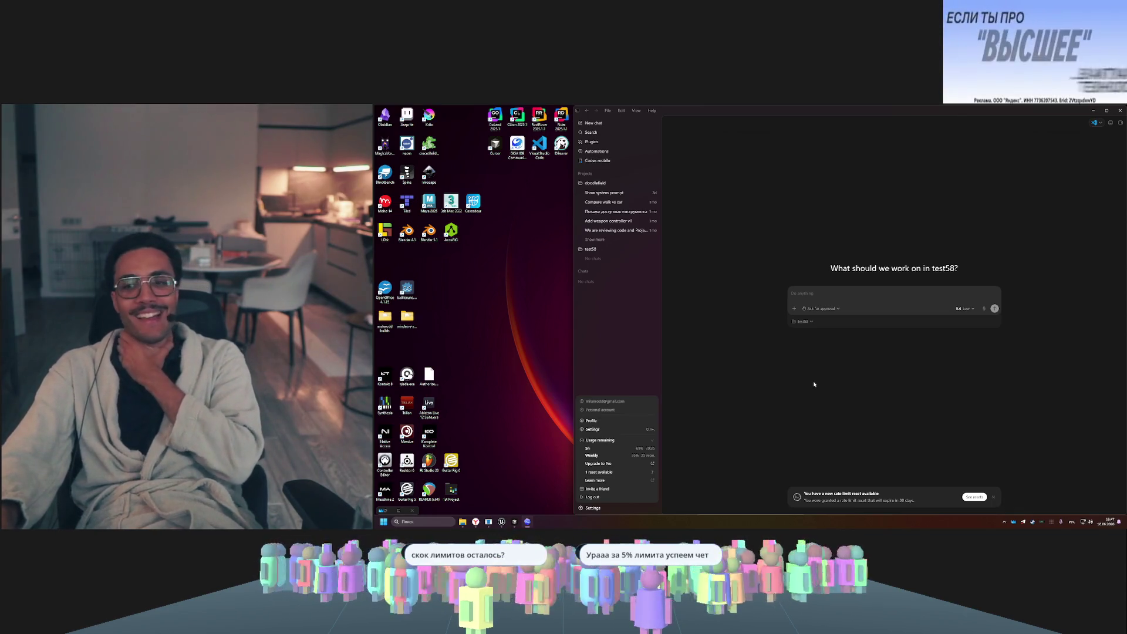
left_click(781, 380)
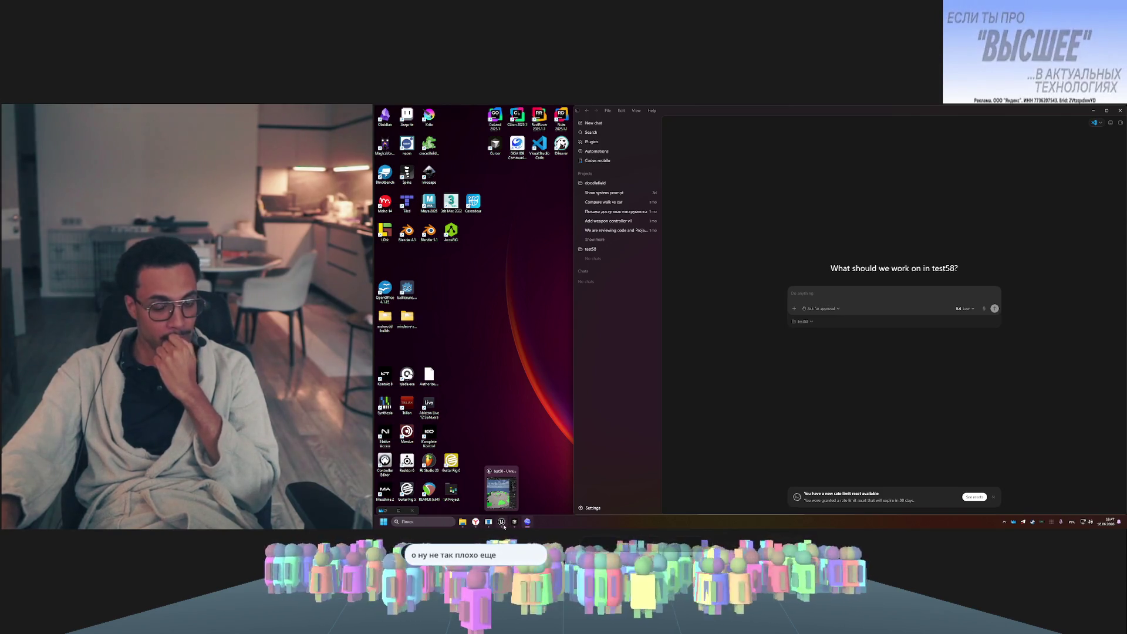
mouse_move(471, 525)
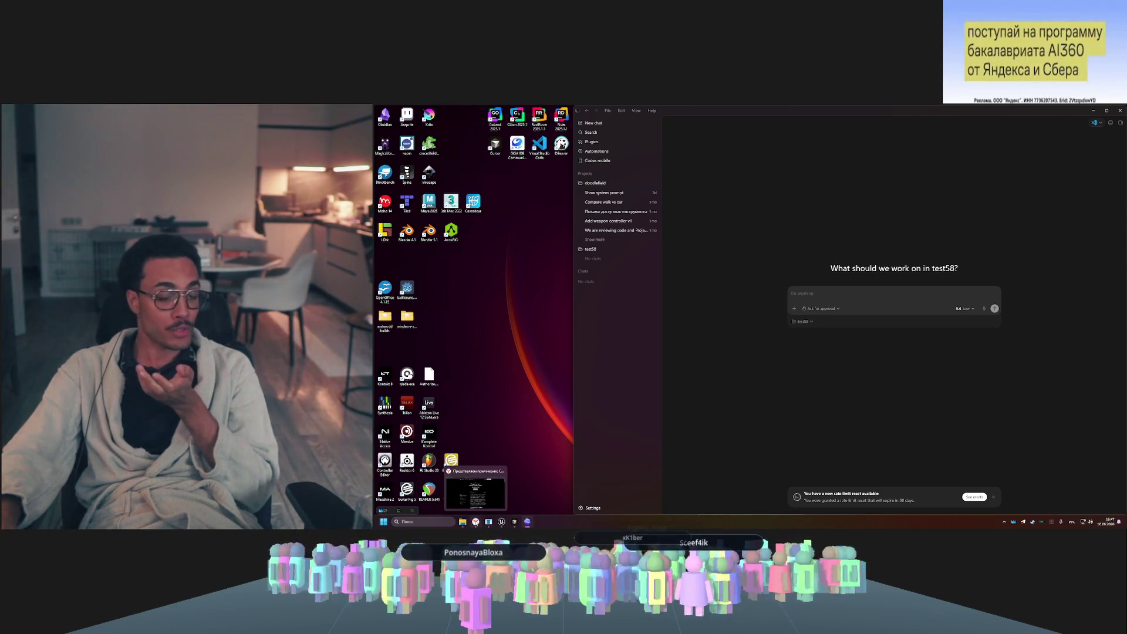
- Place a narrowed Codex window beside the Unreal Editor, then show the Codex article in the browser
left_click(500, 525)
left_click_drag(810, 118, 1122, 201)
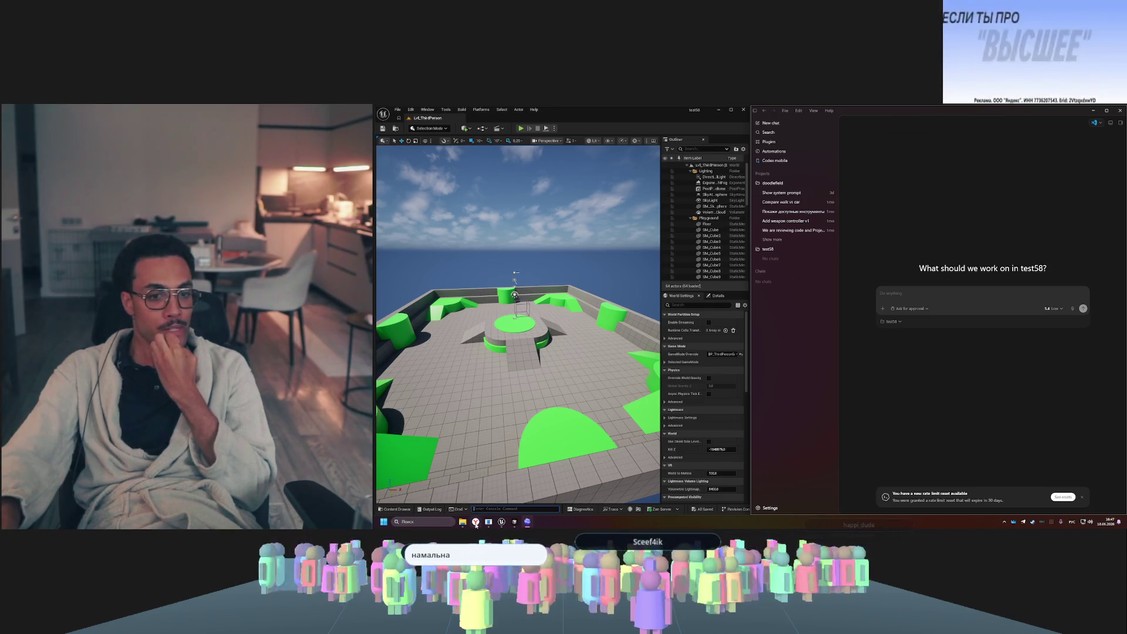
left_click(476, 524)
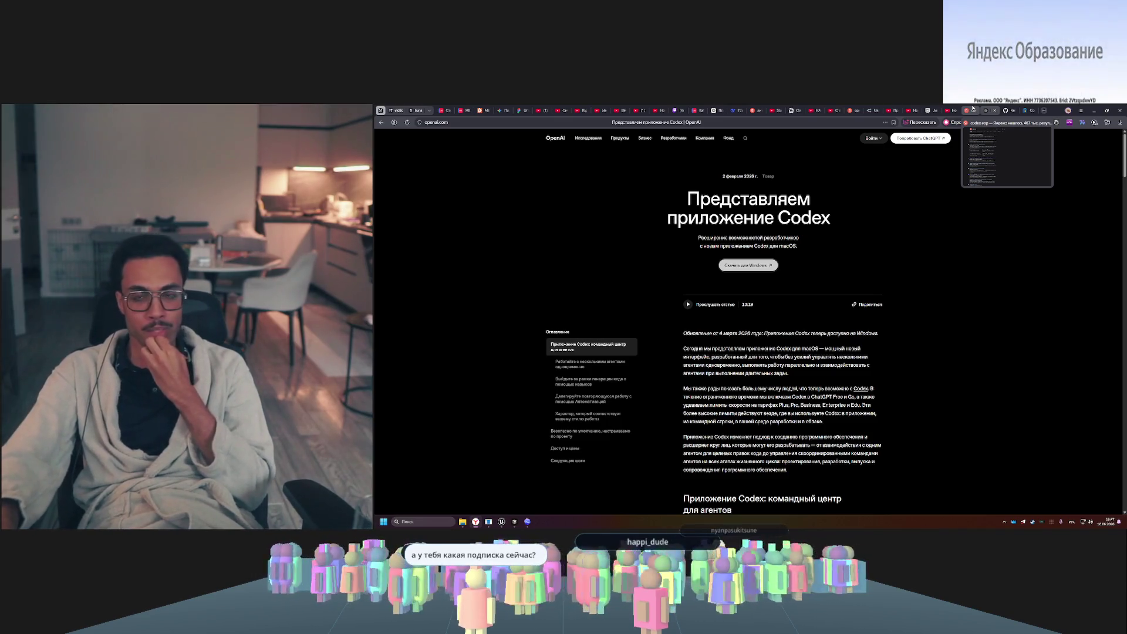
- Close the Codex article, GitHub releases, Microsoft Store and codex app search tabs to reach YouTube
left_click(993, 110)
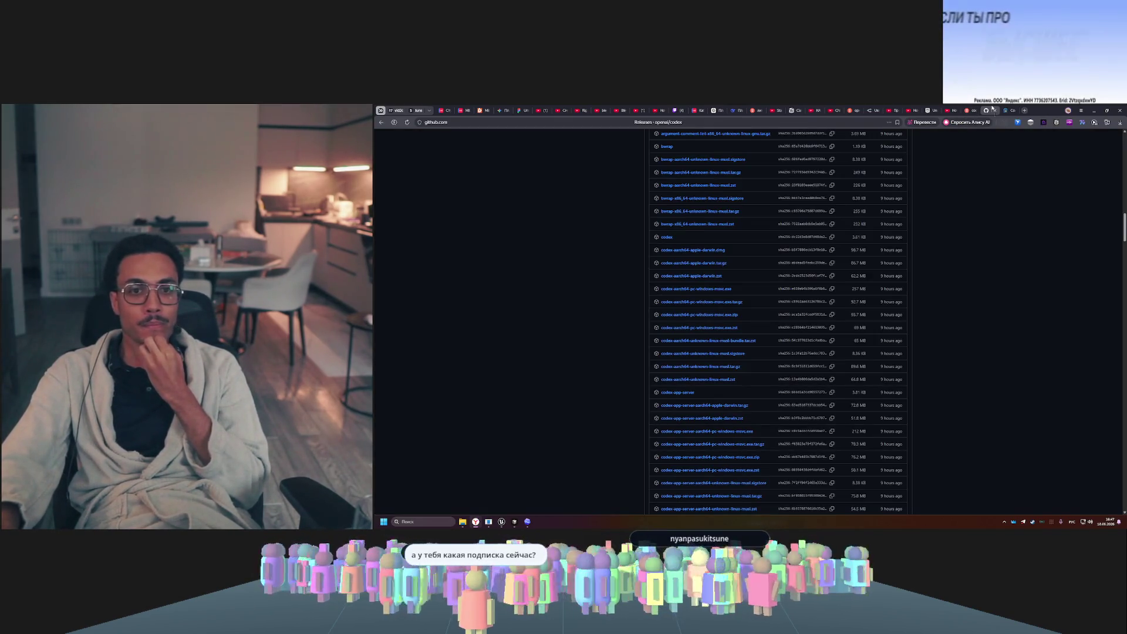
left_click(993, 109)
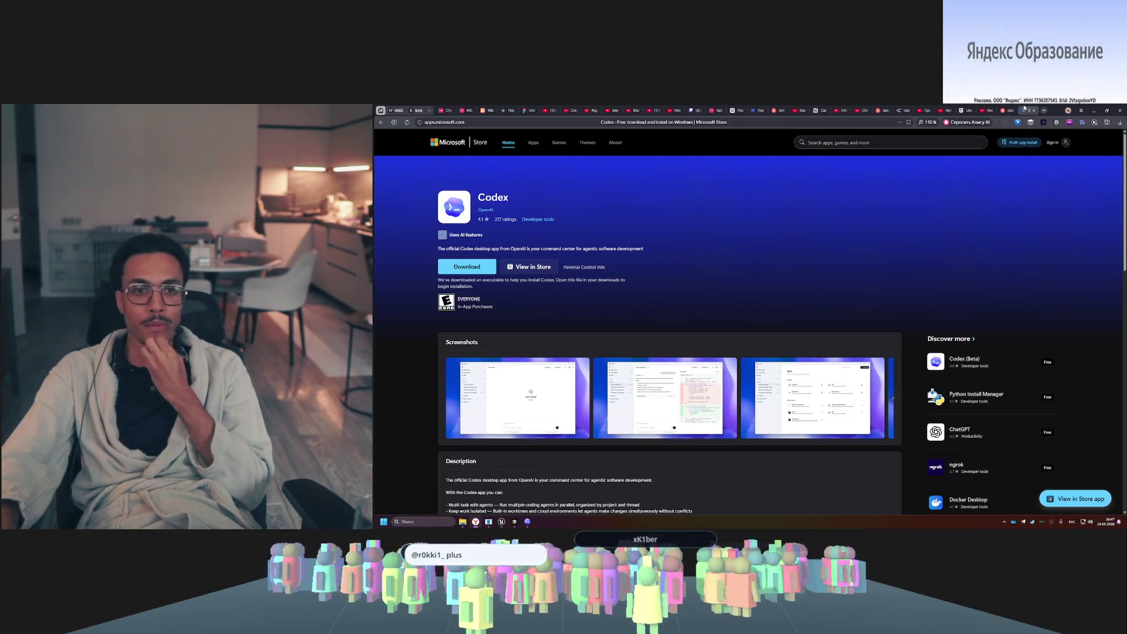
left_click(1034, 110)
middle_click(1025, 108)
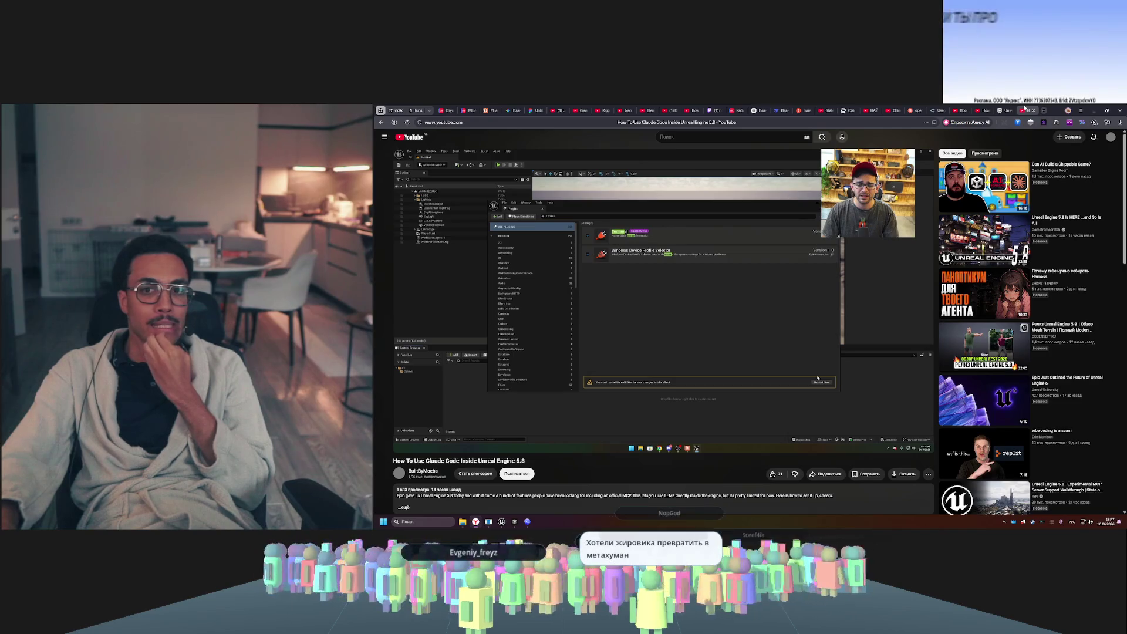
- Play a few seconds of the Claude Code in Unreal Engine 5.8 video, pause, and minimize the browser
left_click(723, 328)
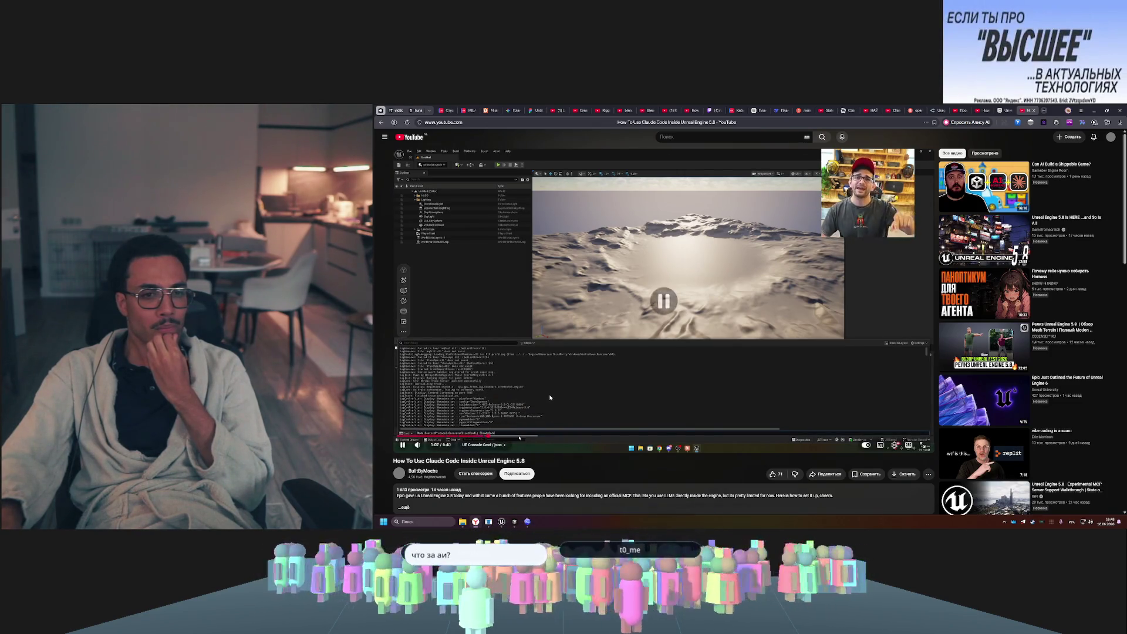
left_click(550, 398)
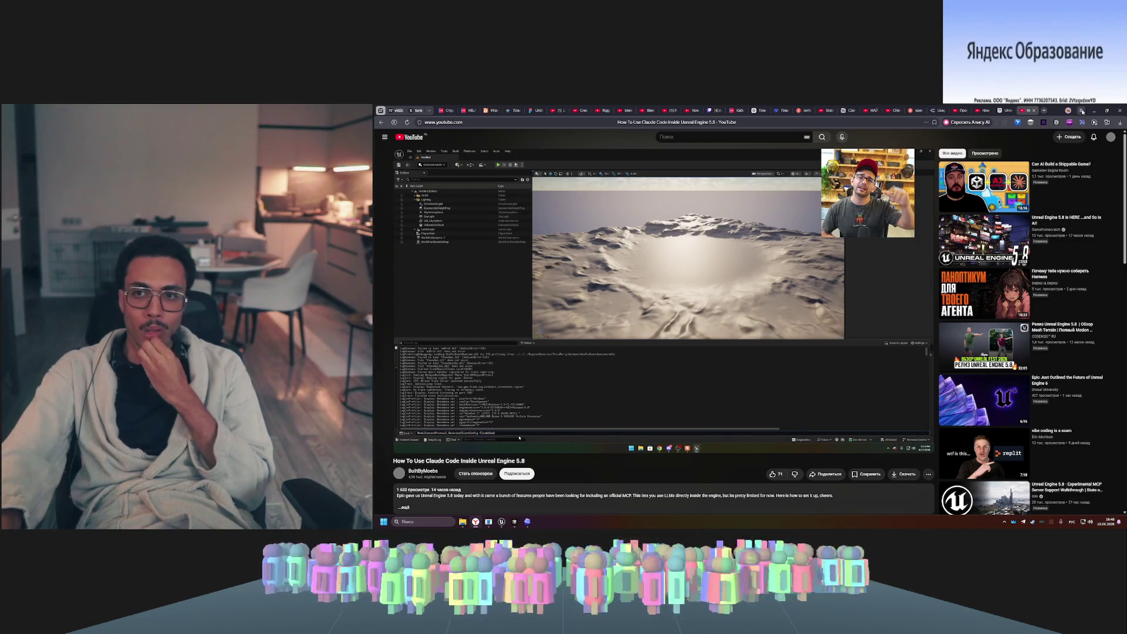
left_click(1093, 110)
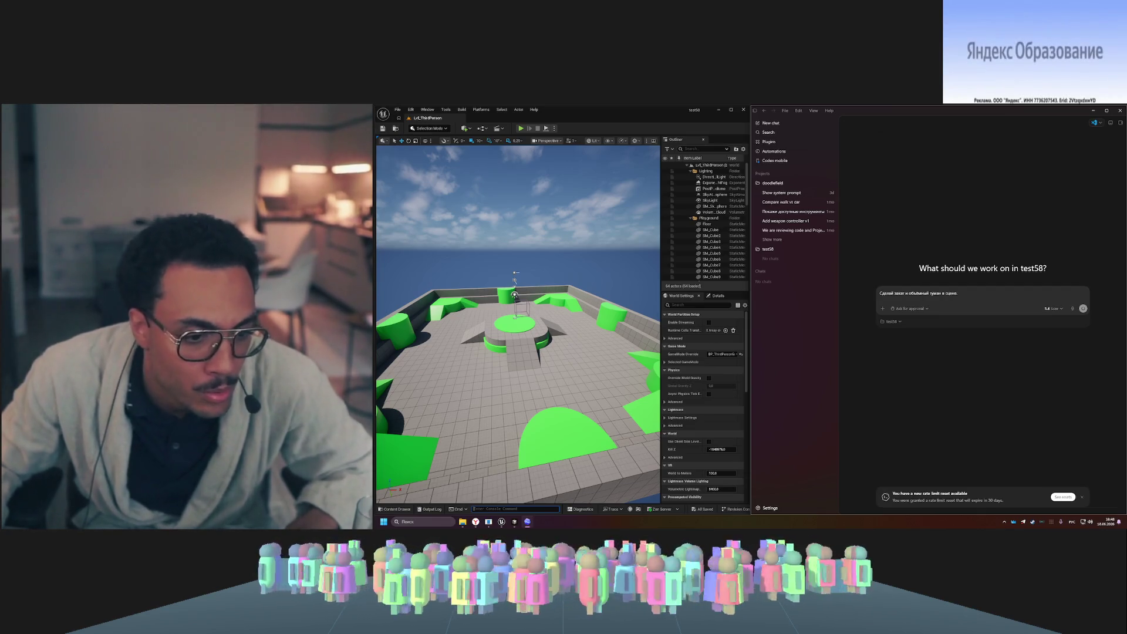
- Submit the sunset and volumetric fog prompt in Codex, then switch back to Yandex Browser
key("Return")
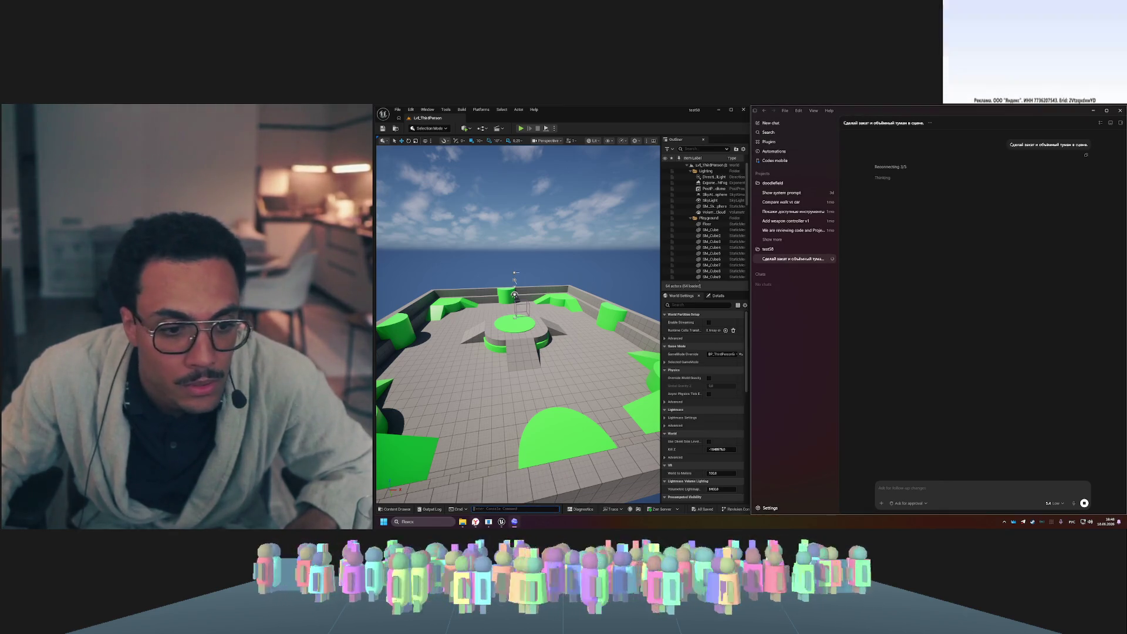
left_click(476, 523)
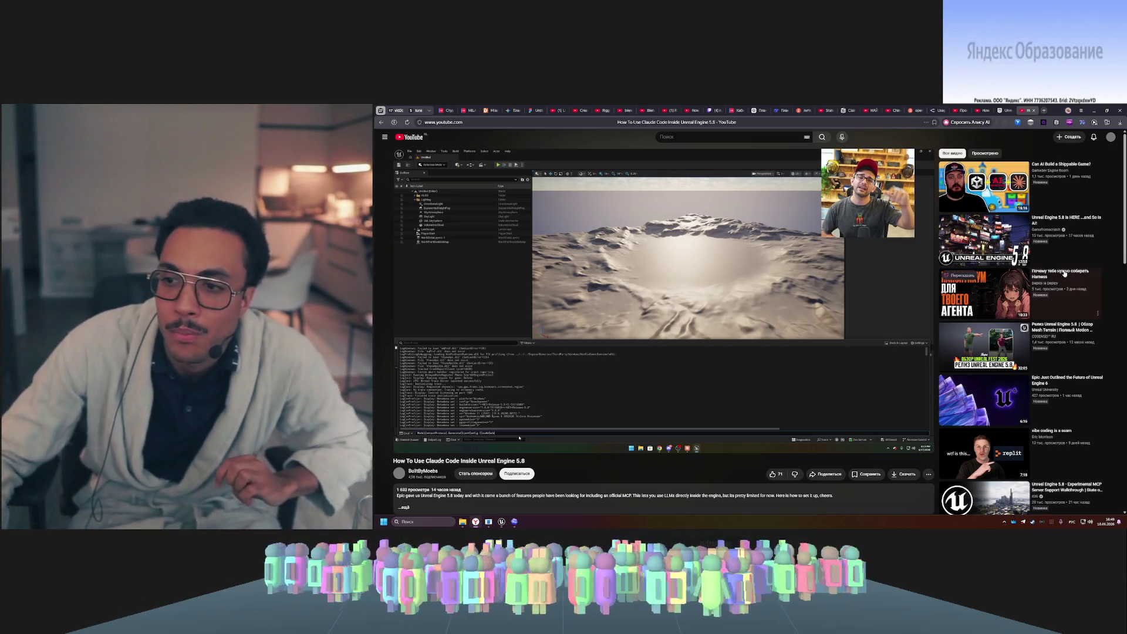
- In a new tab, search Yandex for codex app proxy domains
mouse_move(1041, 266)
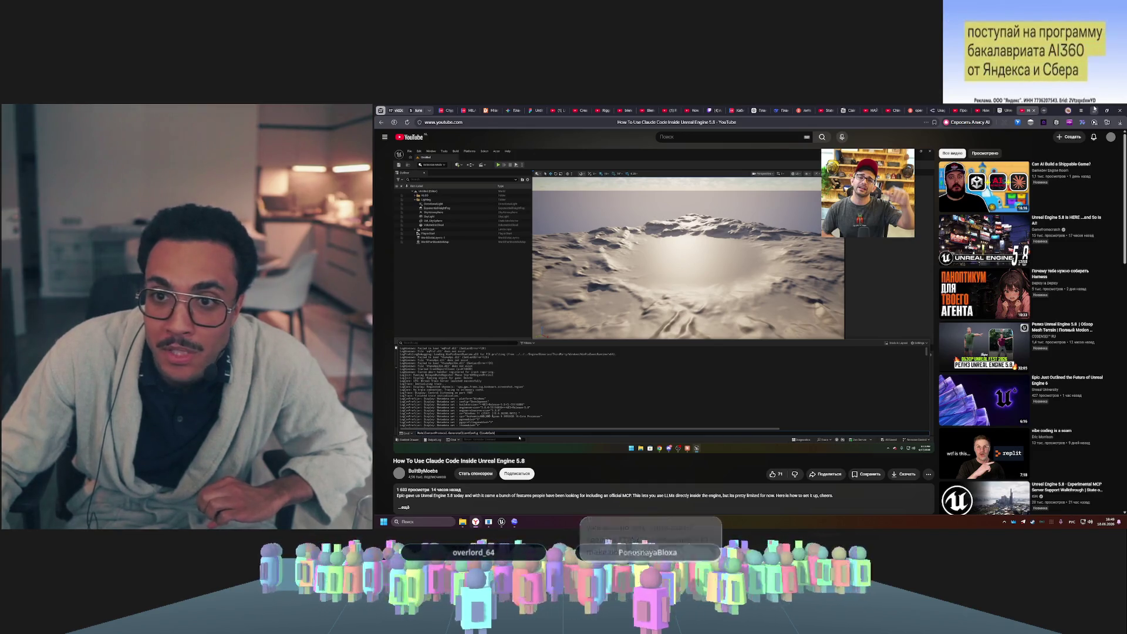
left_click(1046, 111)
left_click(932, 125)
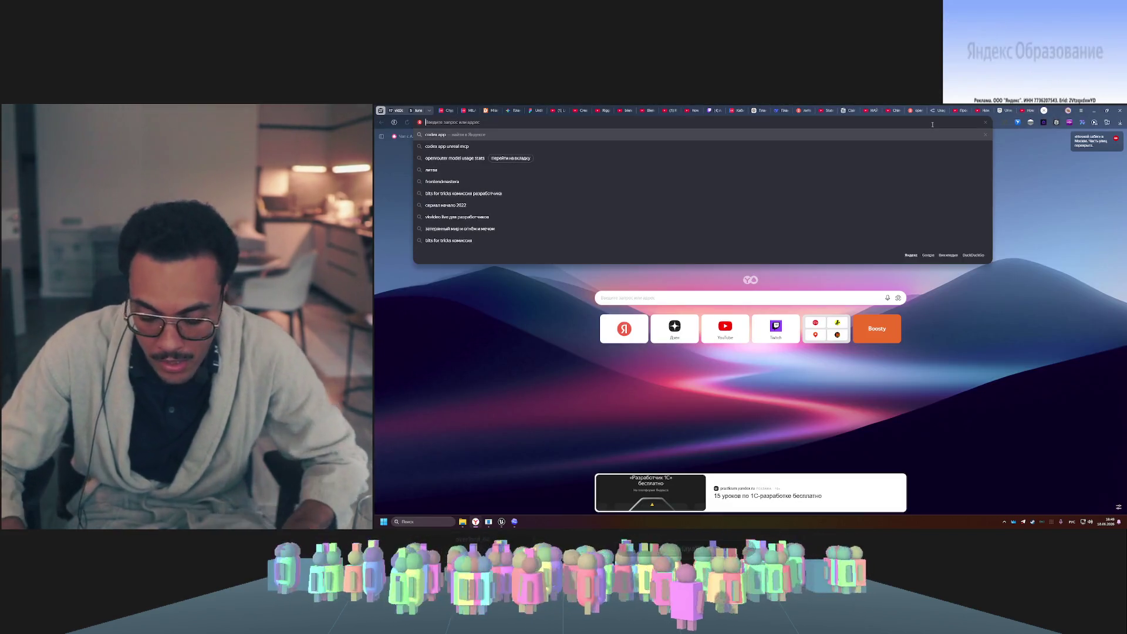
type("сщвуч")
key("Escape")
key("alt+shift")
type("cod")
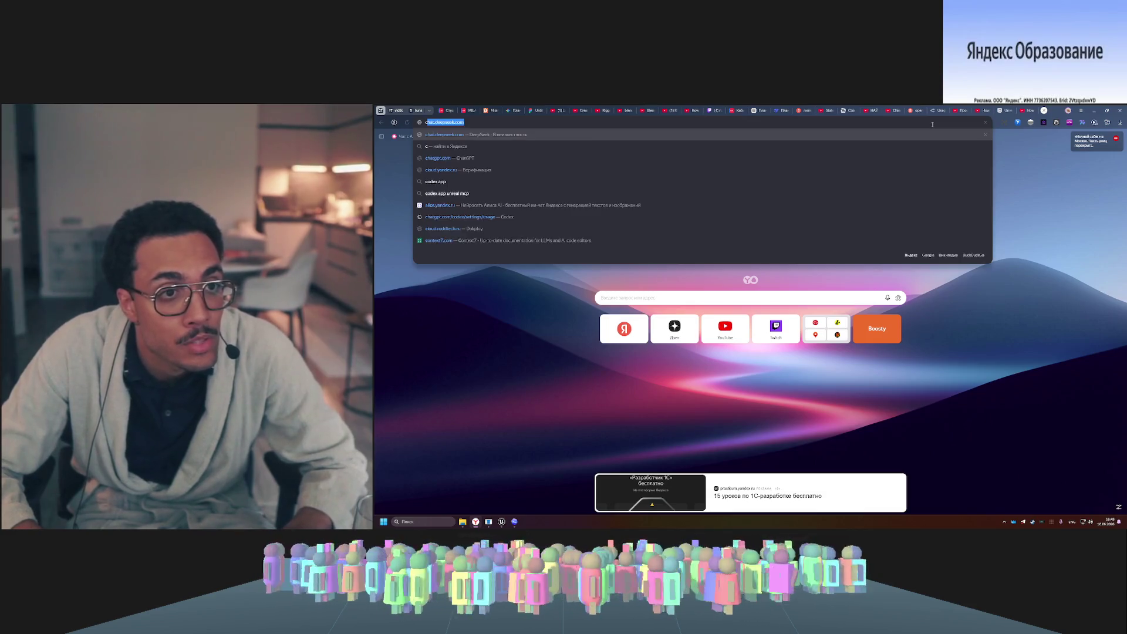
type("ex app")
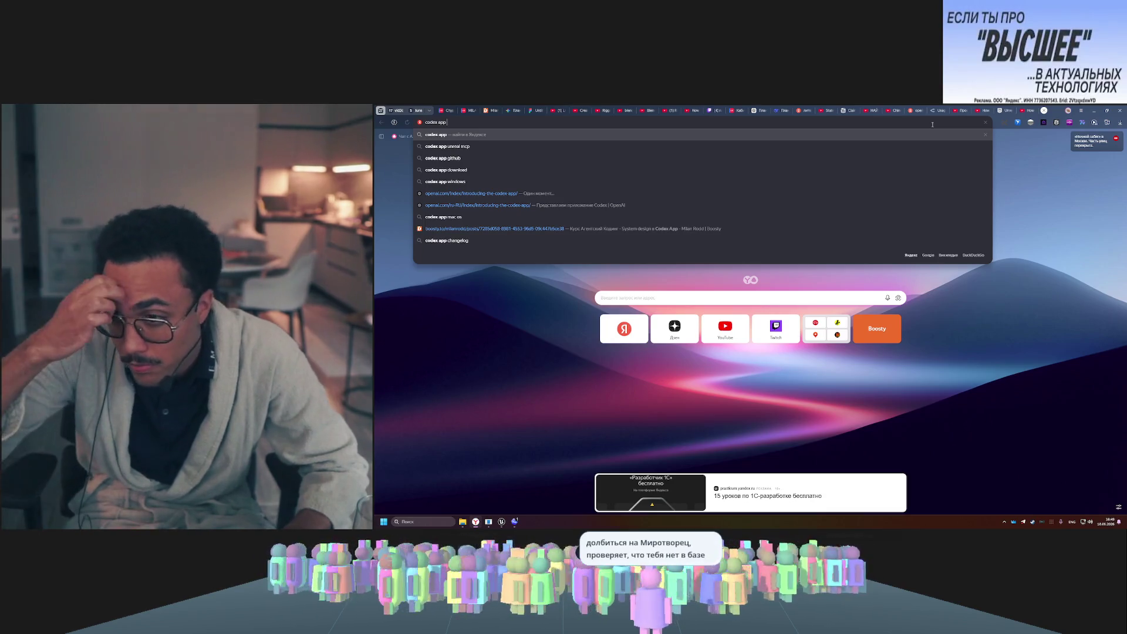
type(" dami")
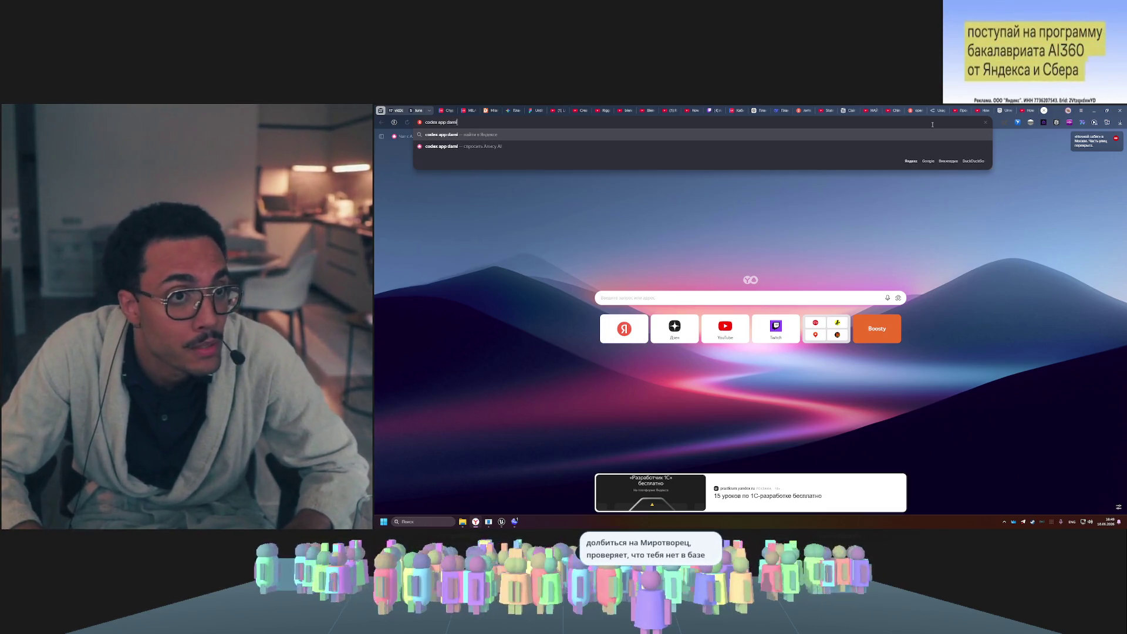
key("BackSpace")
key("BackSpace")
key("BackSpace")
key("BackSpace")
type("prox")
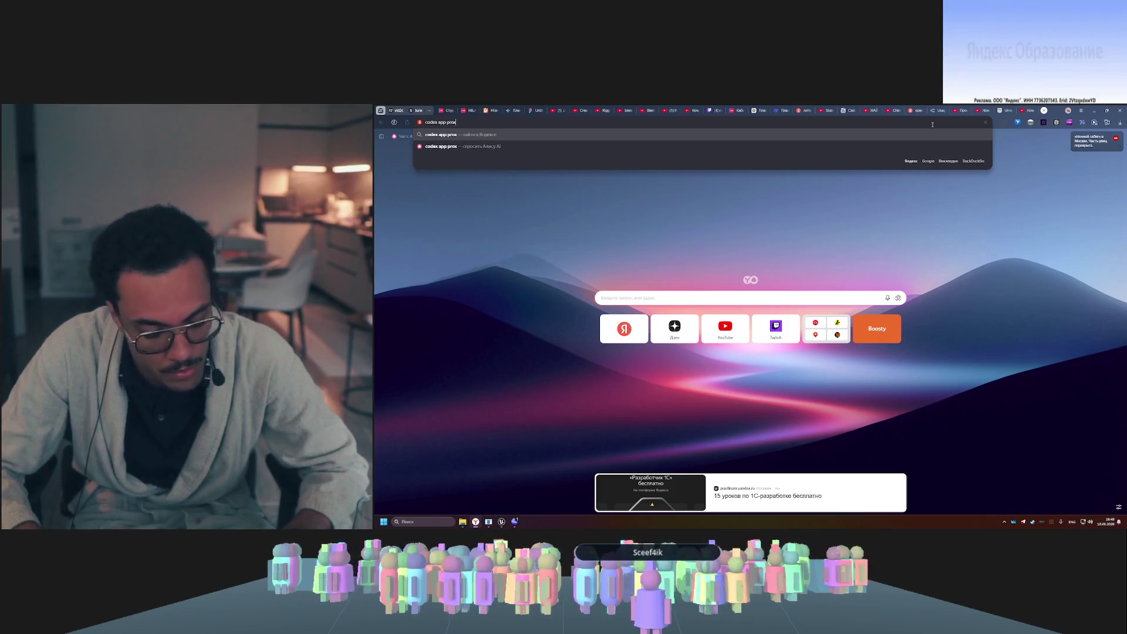
type("y domains")
key("Return")
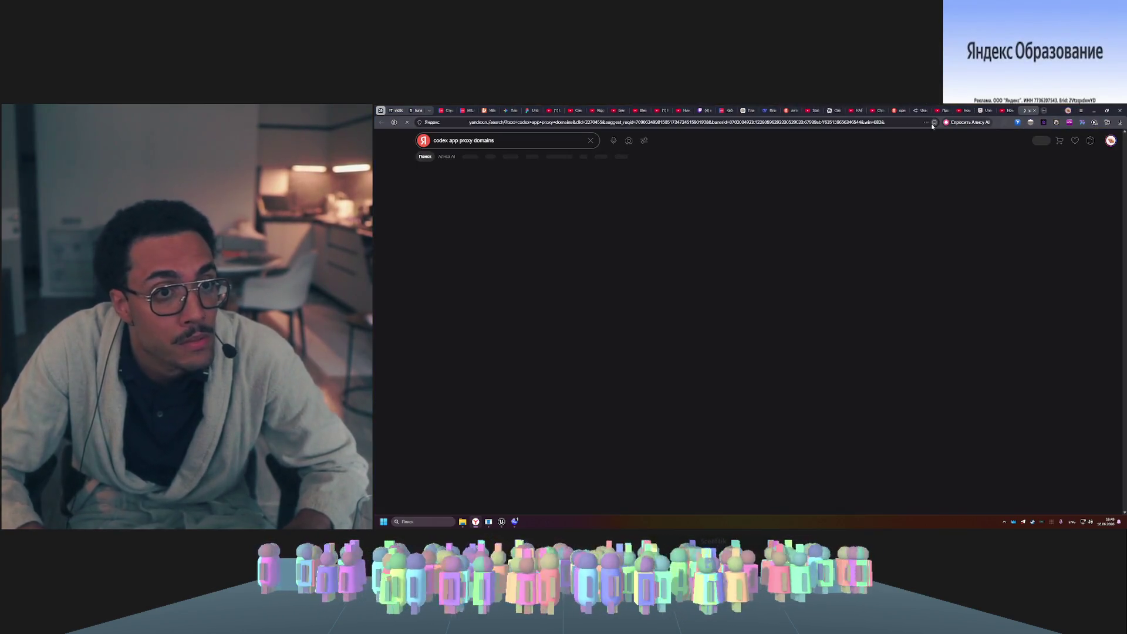
- Refine the search to 'codex app proxy domain list' and browse the GitHub codex-proxy result
key("BackSpace")
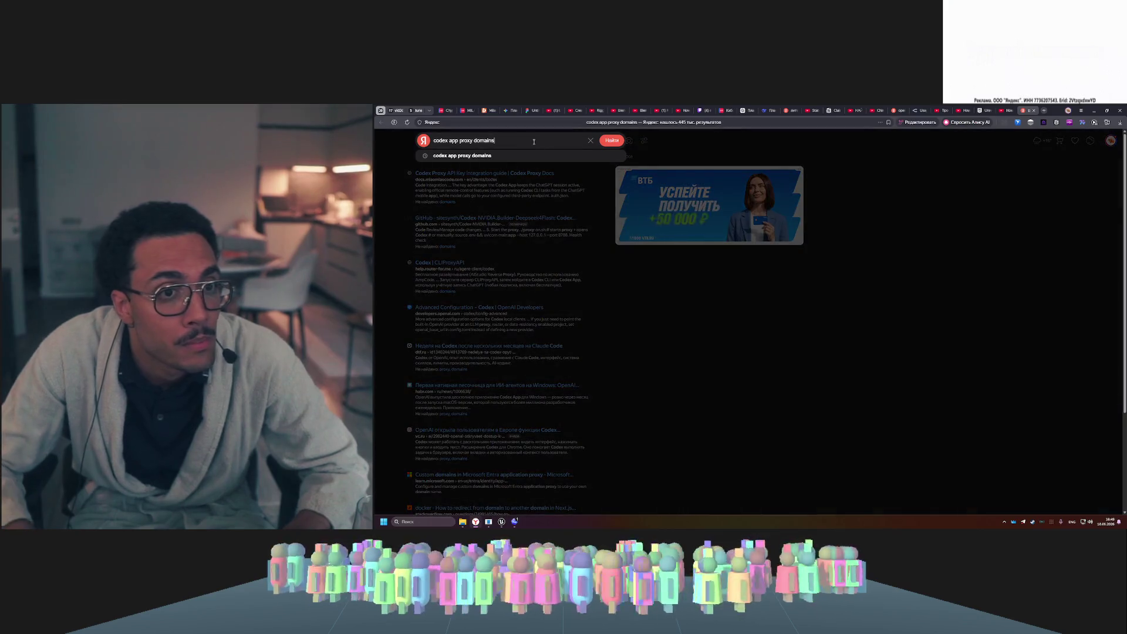
type("list")
key("Return")
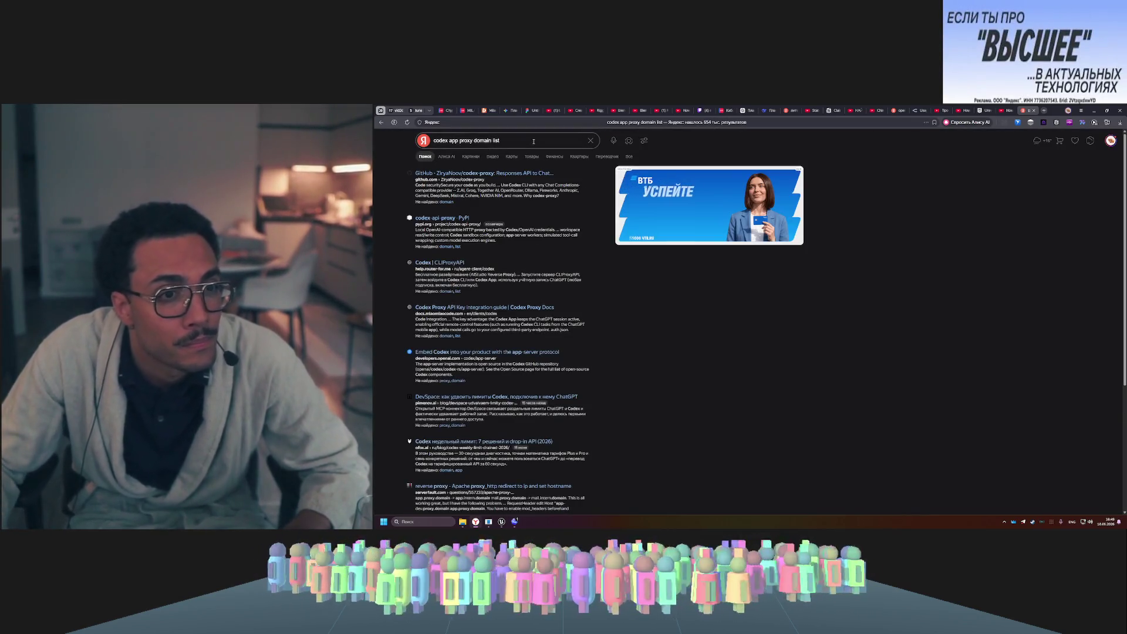
left_click(525, 174)
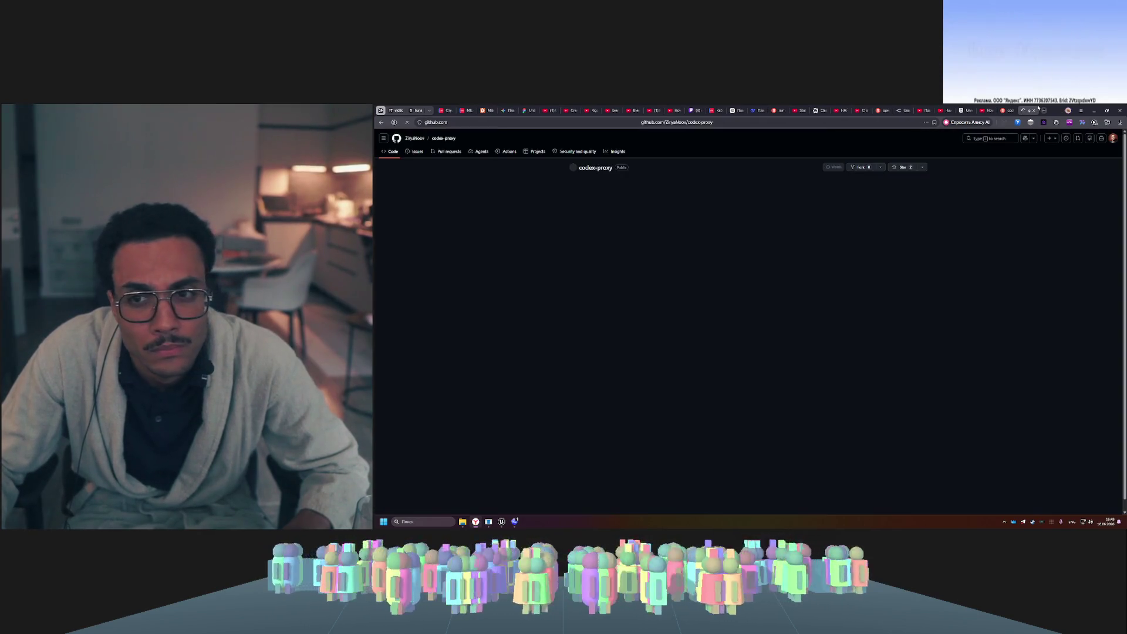
scroll(692, 301, "down", 10)
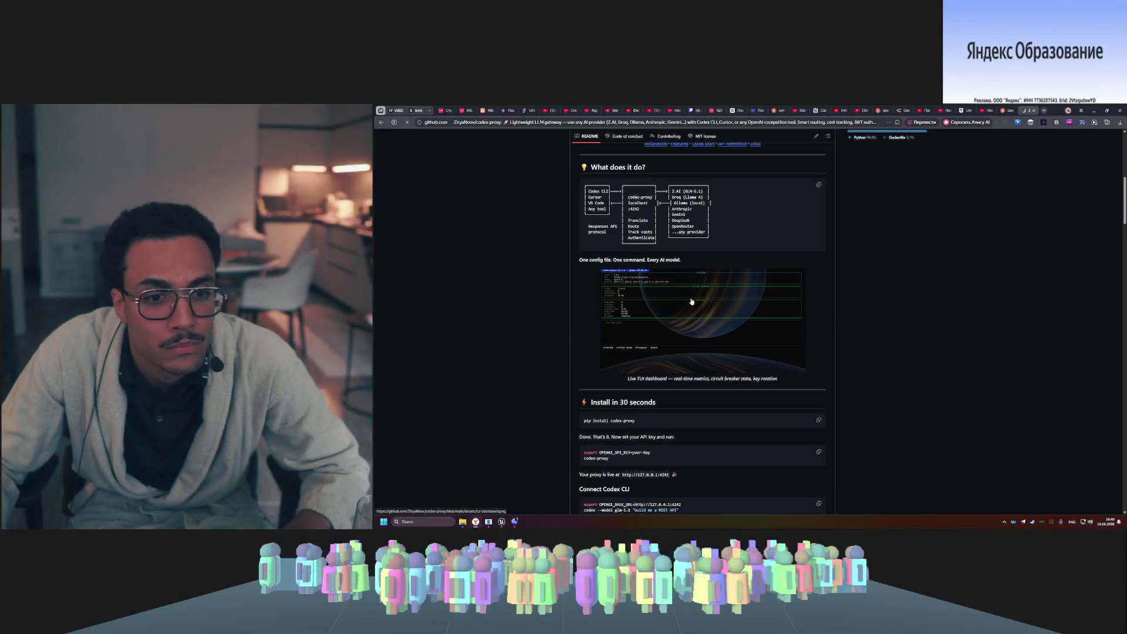
scroll(692, 301, "down", 4)
- Return to the Yandex results and rerun the same query in Google
key("alt+Left")
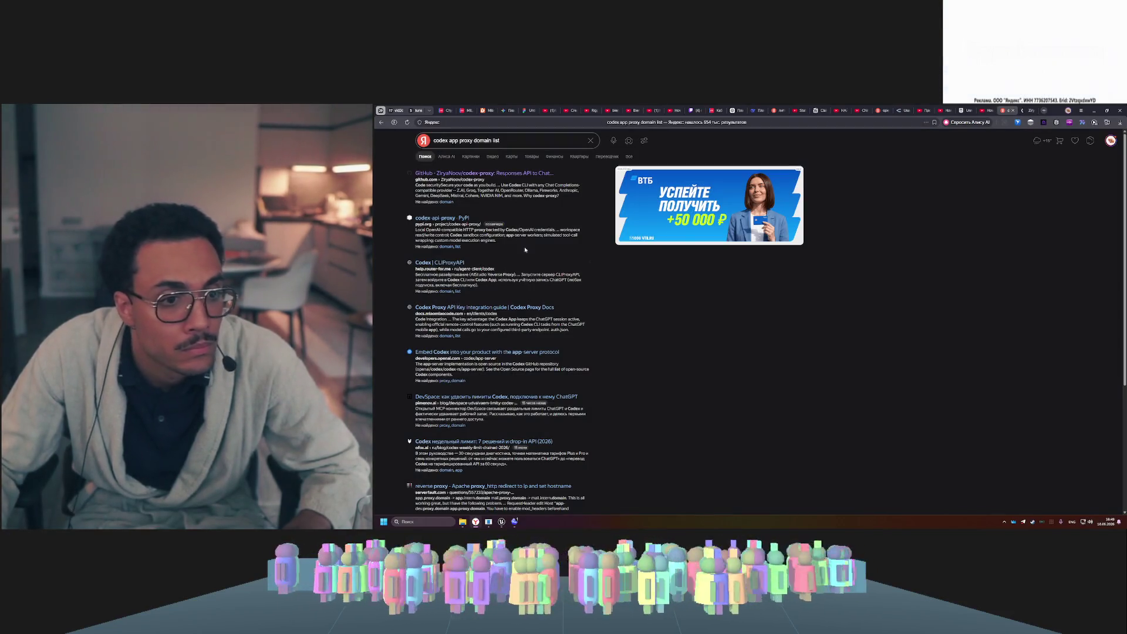
left_click(518, 142)
left_click_drag(462, 143, 456, 143)
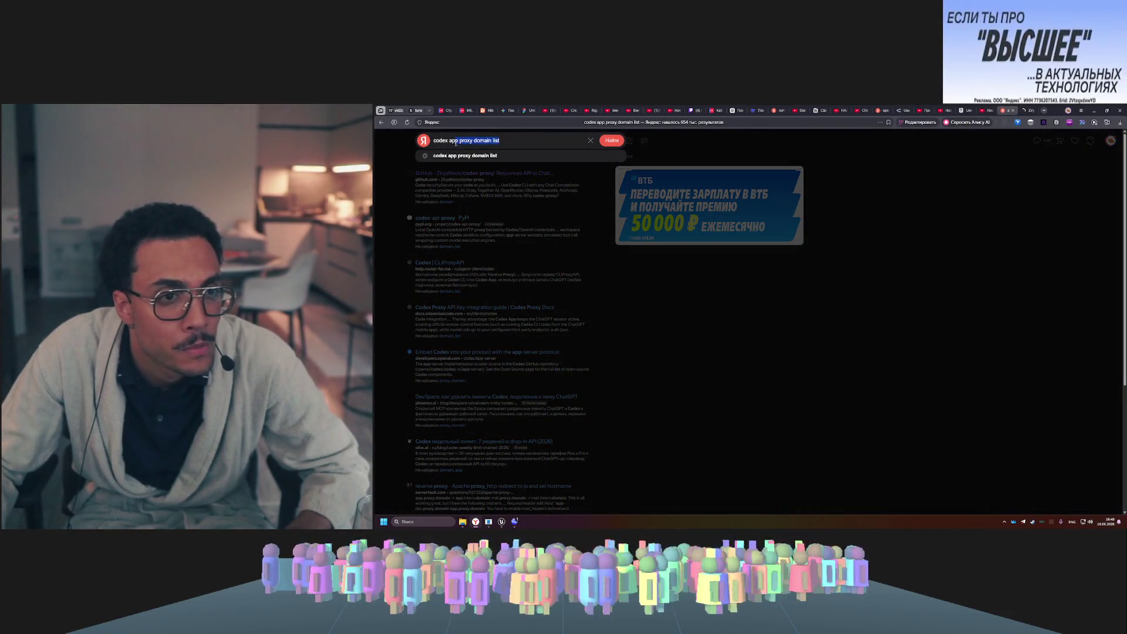
left_click(617, 397)
scroll(618, 397, "down", 5)
left_click(501, 465)
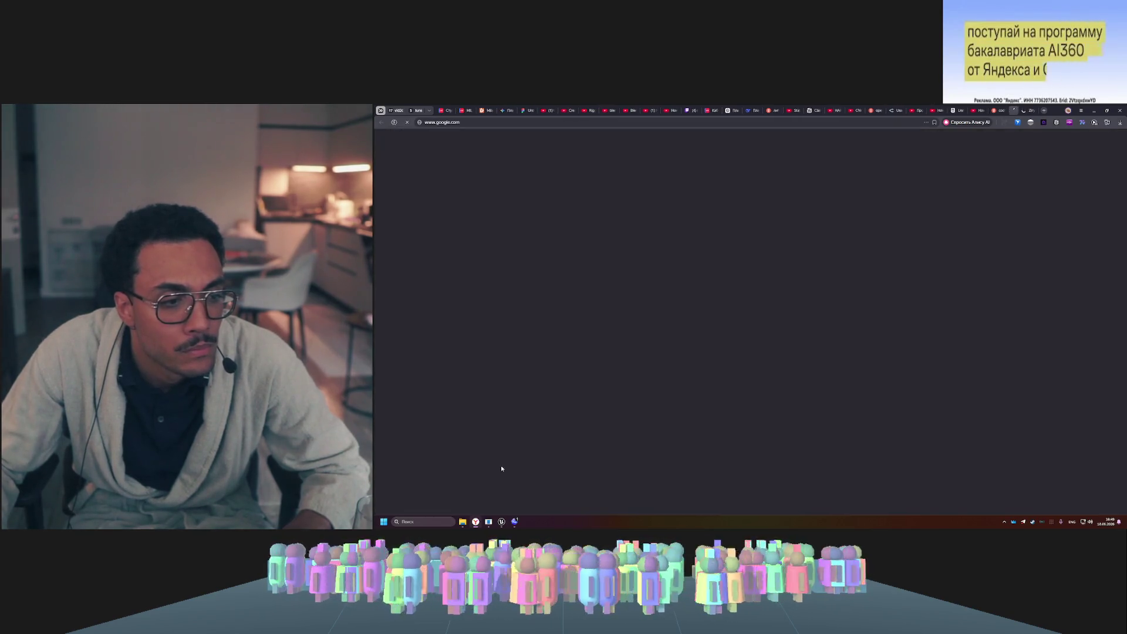
- Search Google for 'список всех доменов куда ходит codex app' and expand the AI overview
left_click(550, 146)
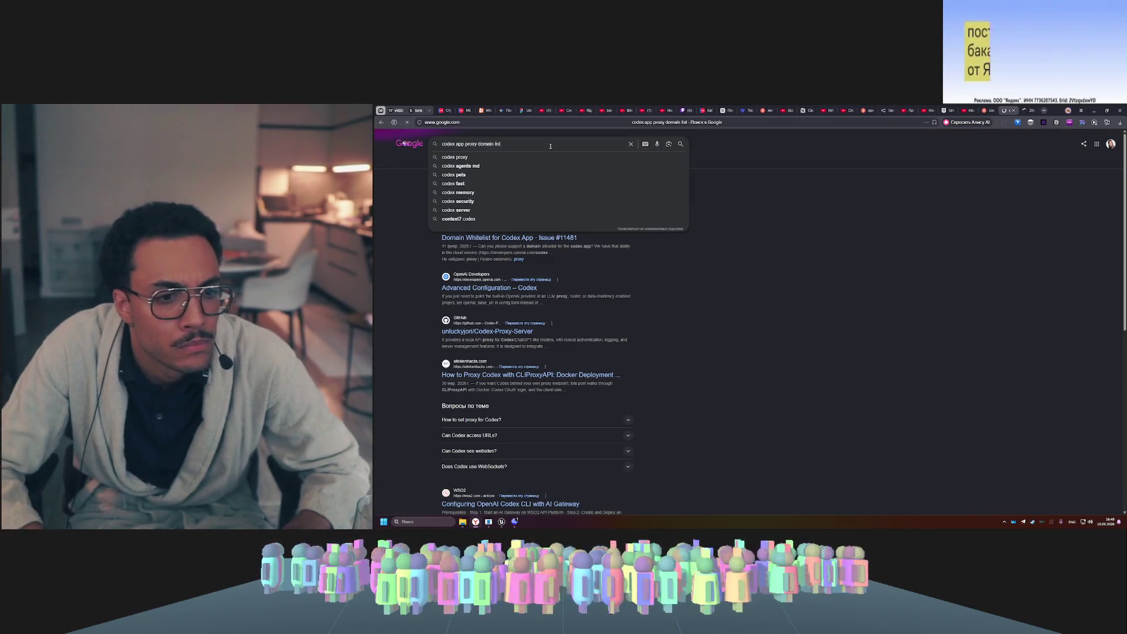
key("ctrl+a")
key("BackSpace")
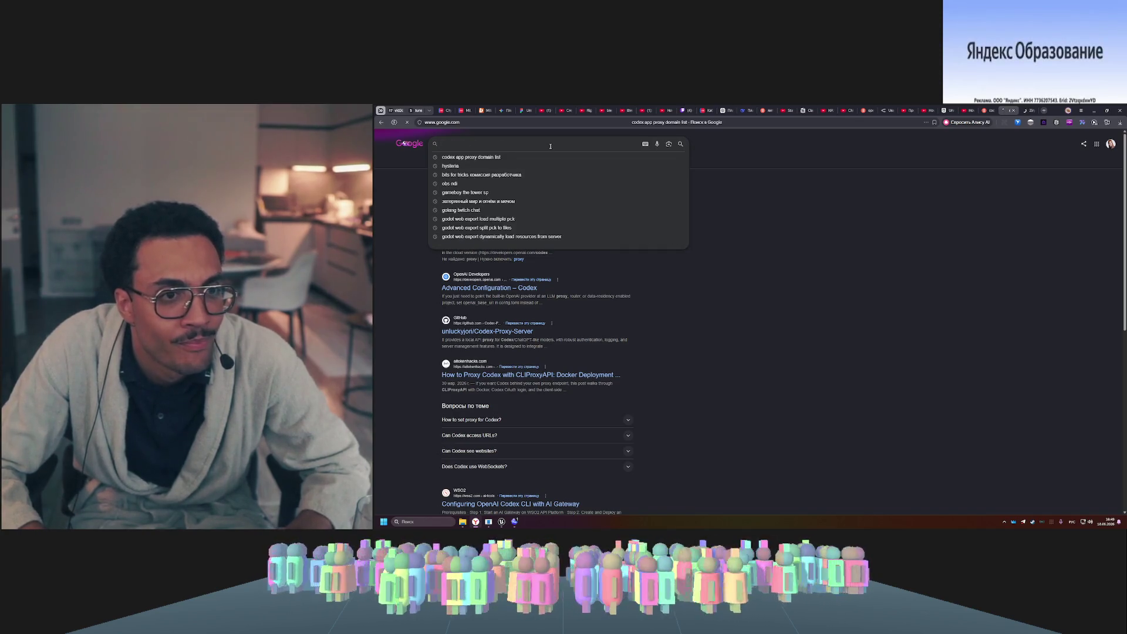
type("список все")
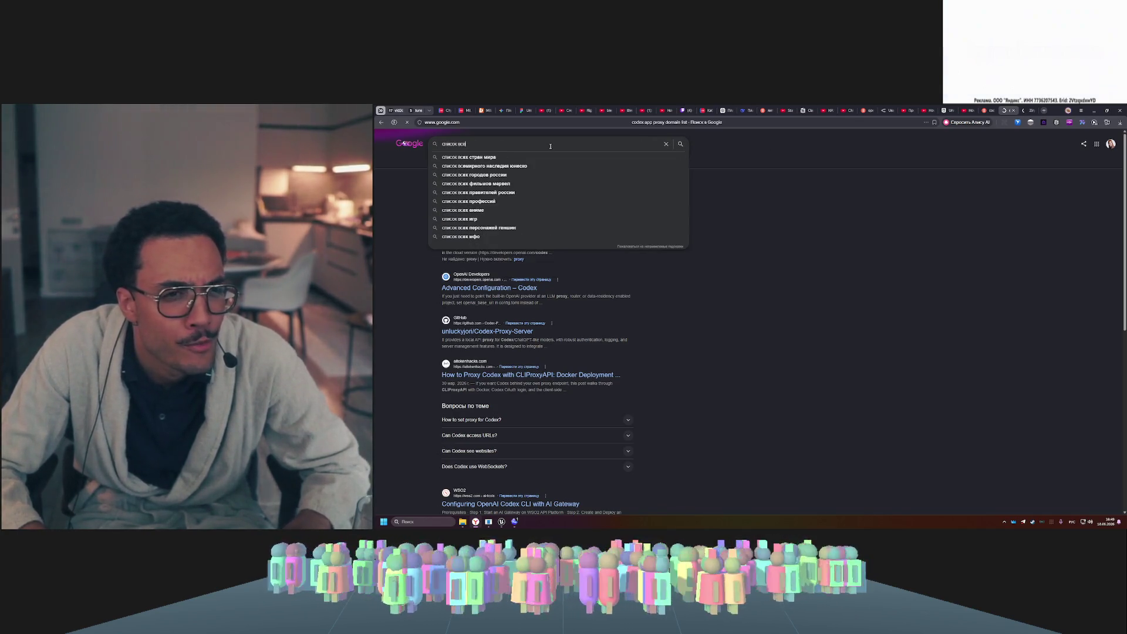
type("х доменов")
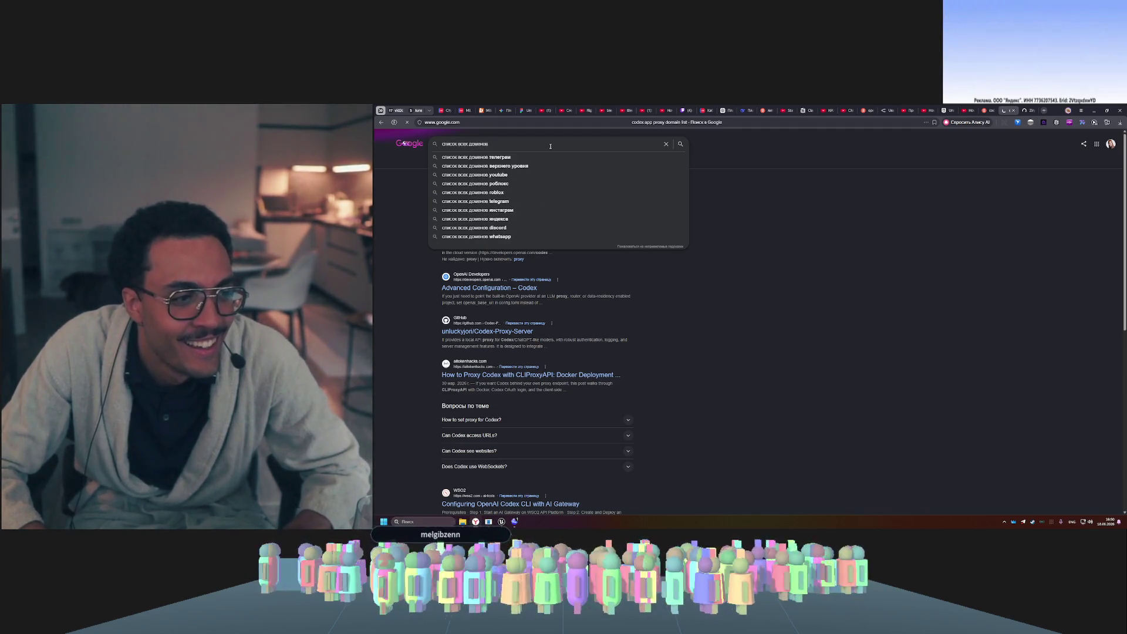
key("super")
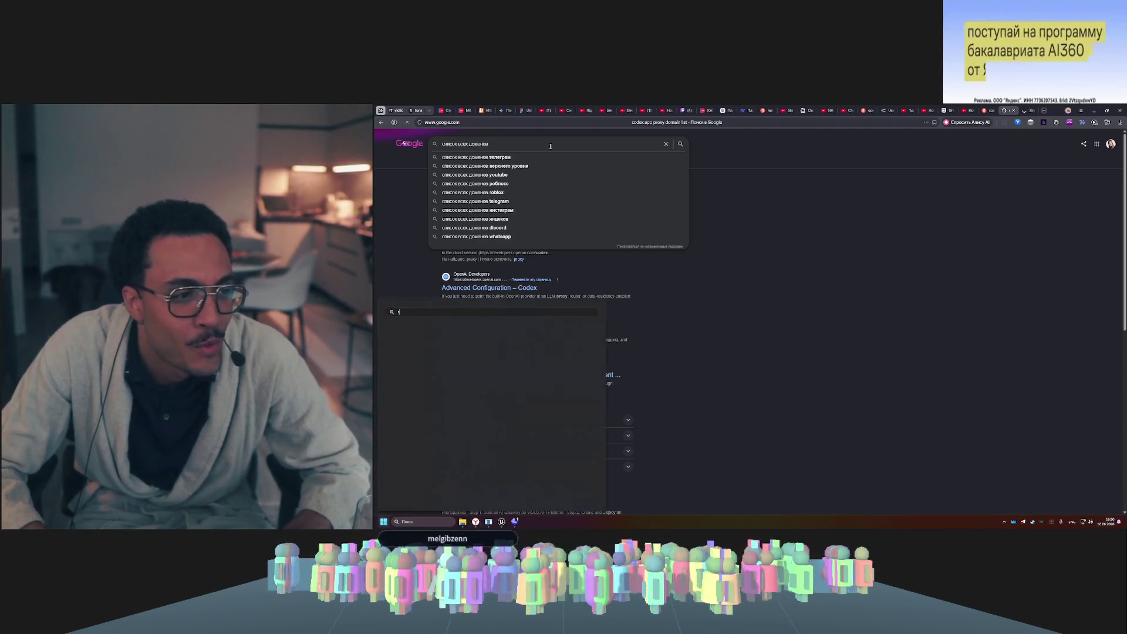
type("п")
key("Escape")
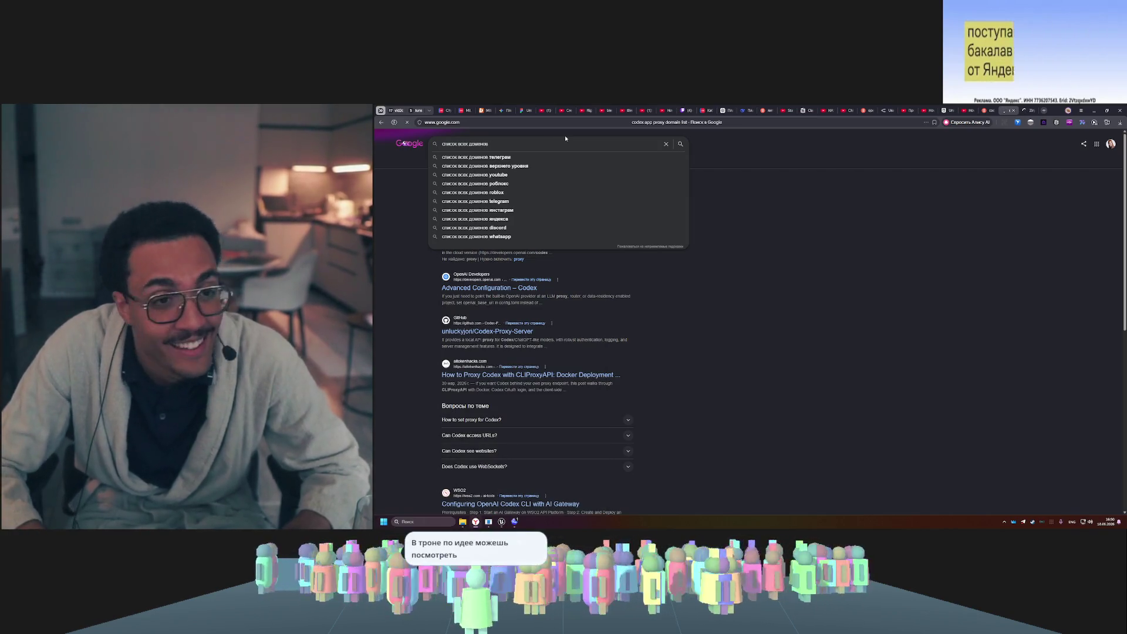
type("куда ")
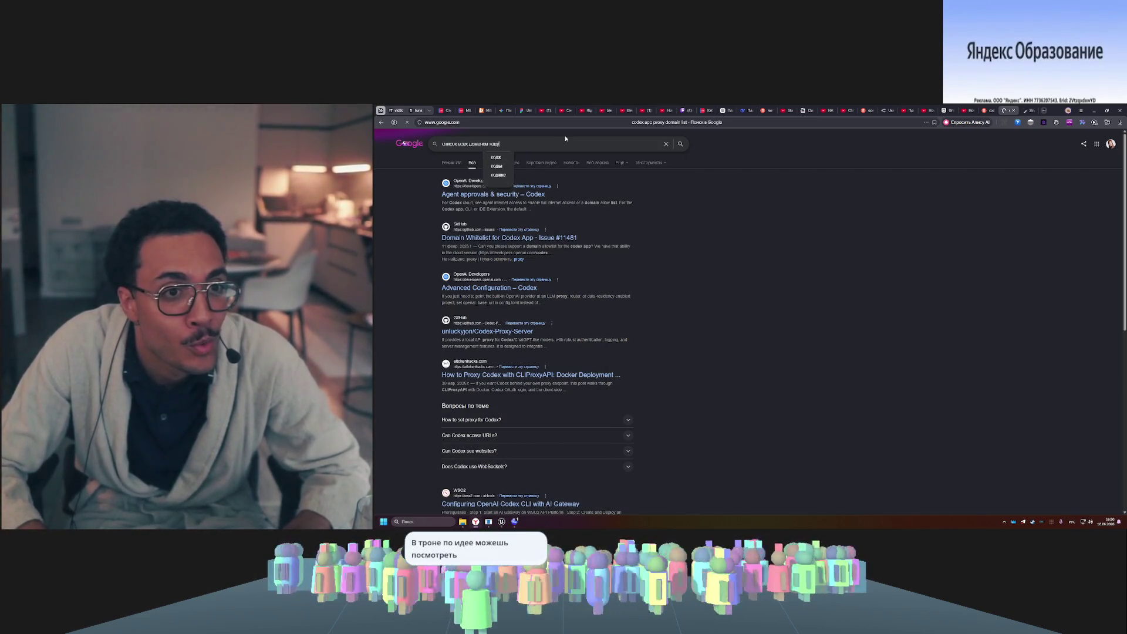
type("ходит")
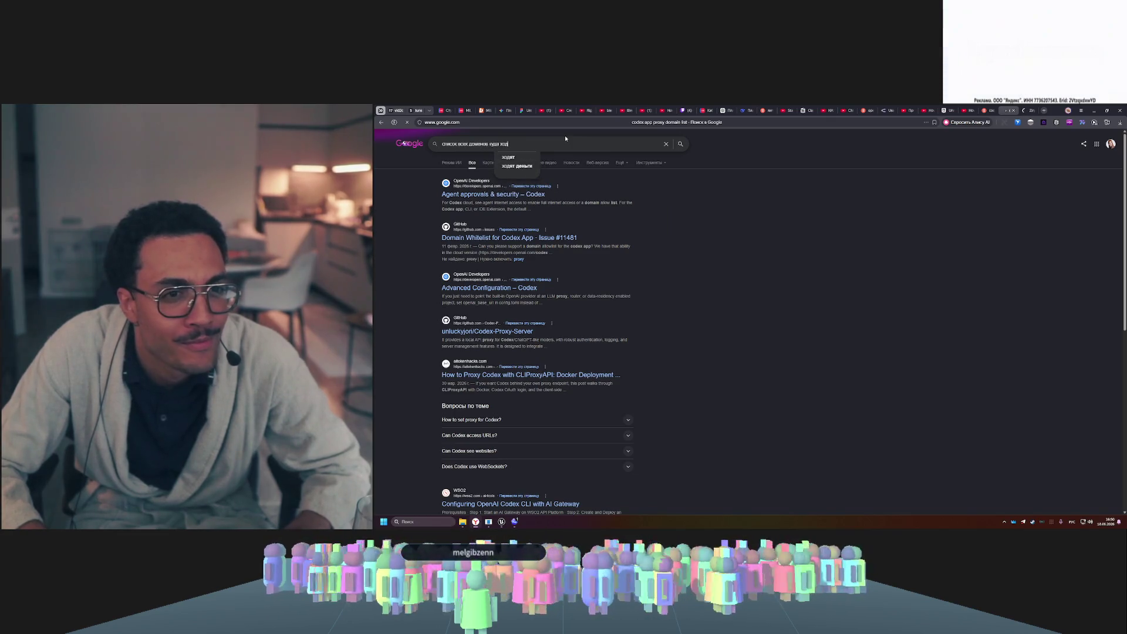
key("alt+shift")
type(" codex app")
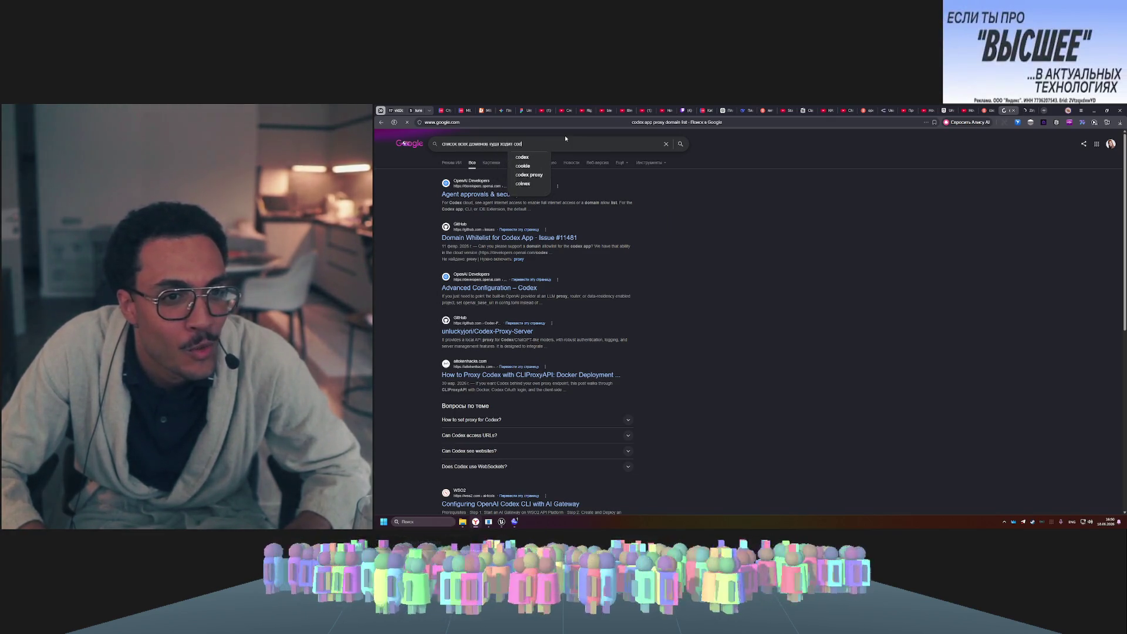
key("Return")
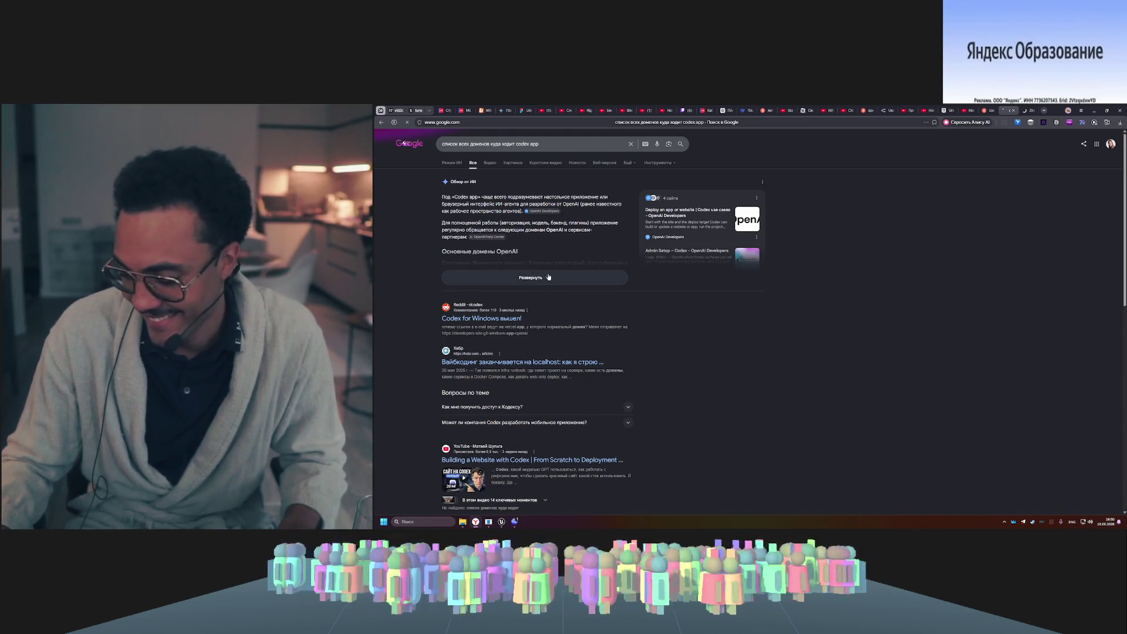
left_click(548, 277)
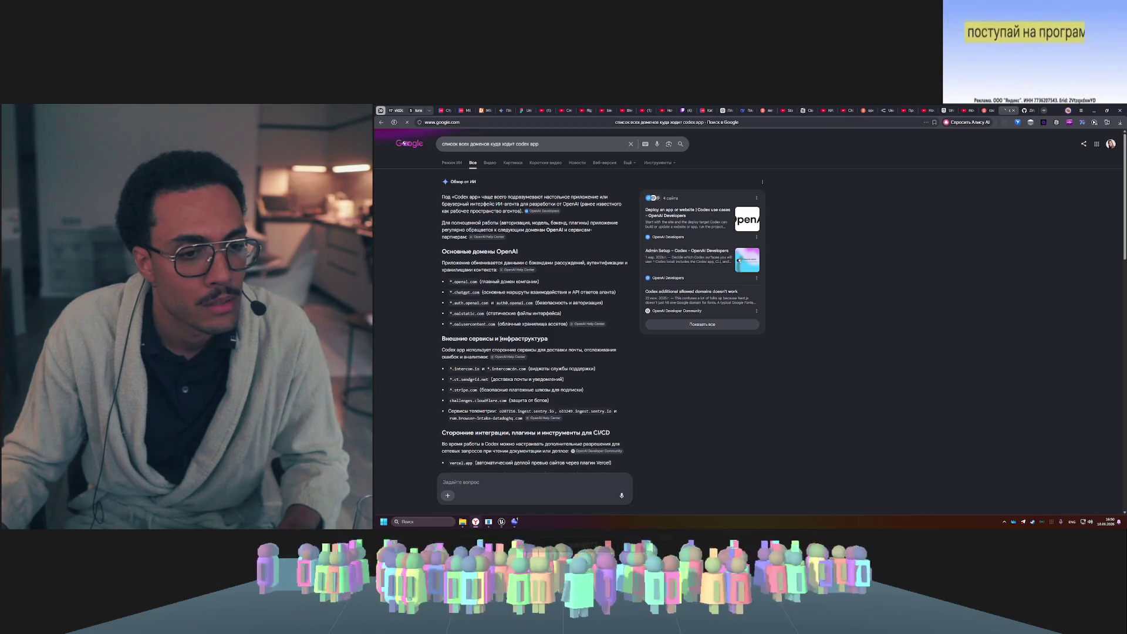
- Scroll through the AI overview's list of OpenAI domains such as *.openai.com and *.chatgpt.com
scroll(501, 339, "down", 2)
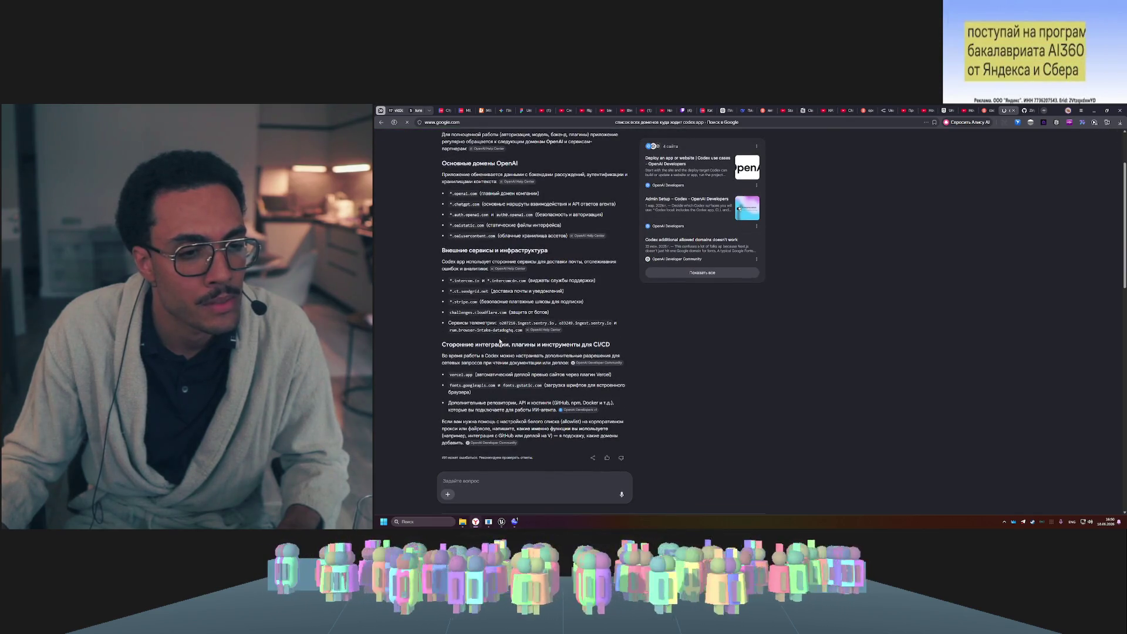
scroll(500, 341, "down", 3)
scroll(511, 361, "up", 5)
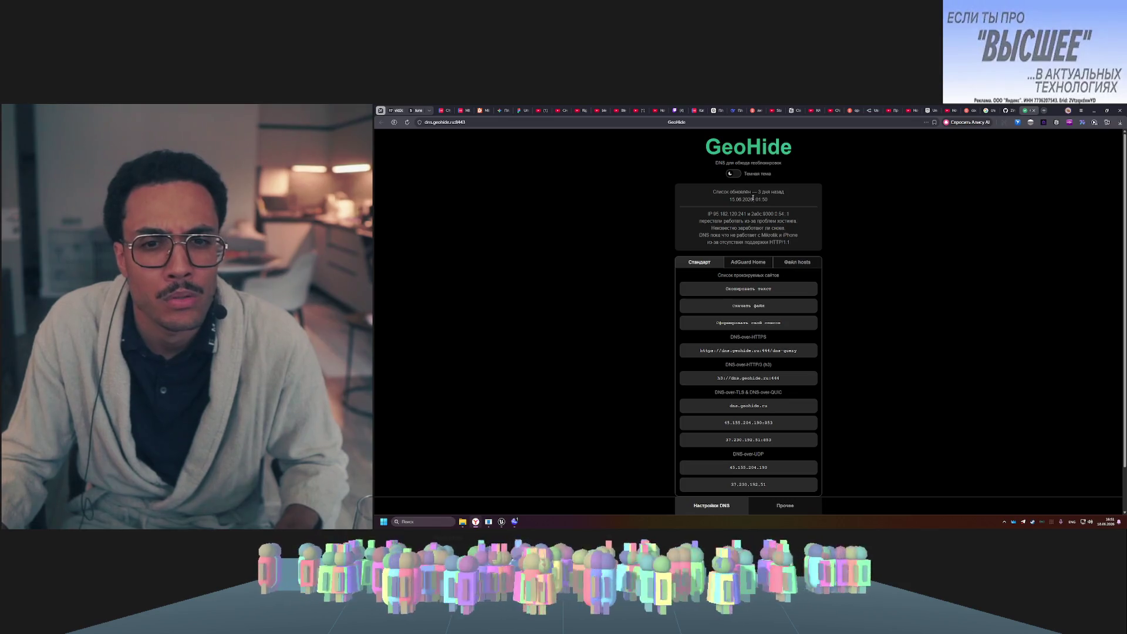
- Open the openai file in GitHub's domain-list-community repository
scroll(855, 242, "down", 1)
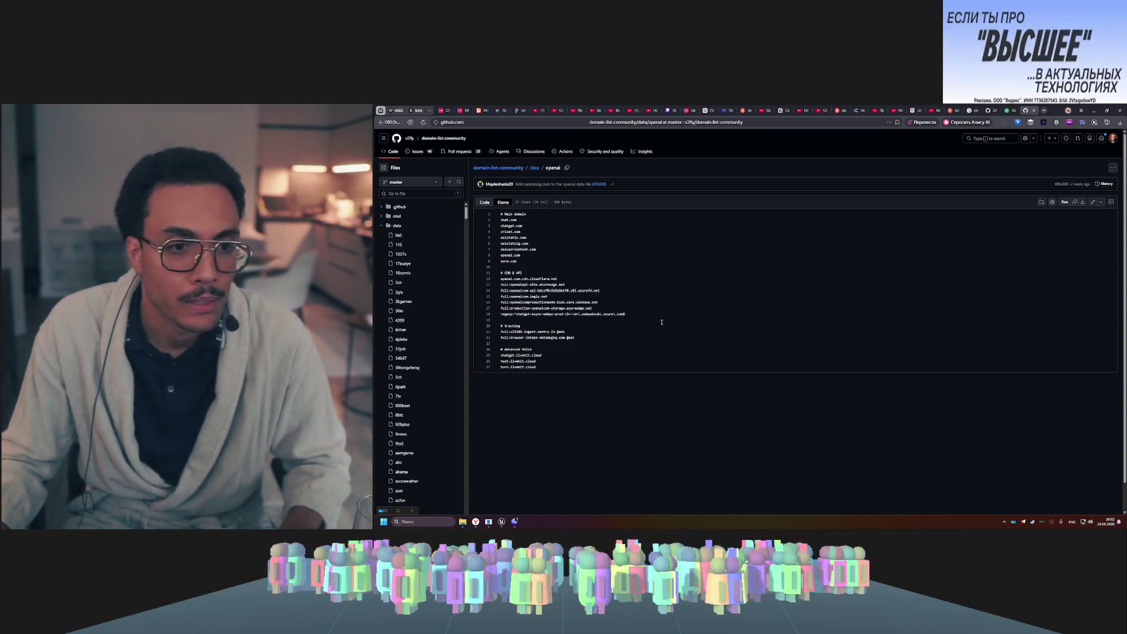
left_click(501, 320)
- Allow unreal-mcp's list_toolsets and describe_toolset calls for this chat, and tick Allow for call_tool
left_click(515, 521)
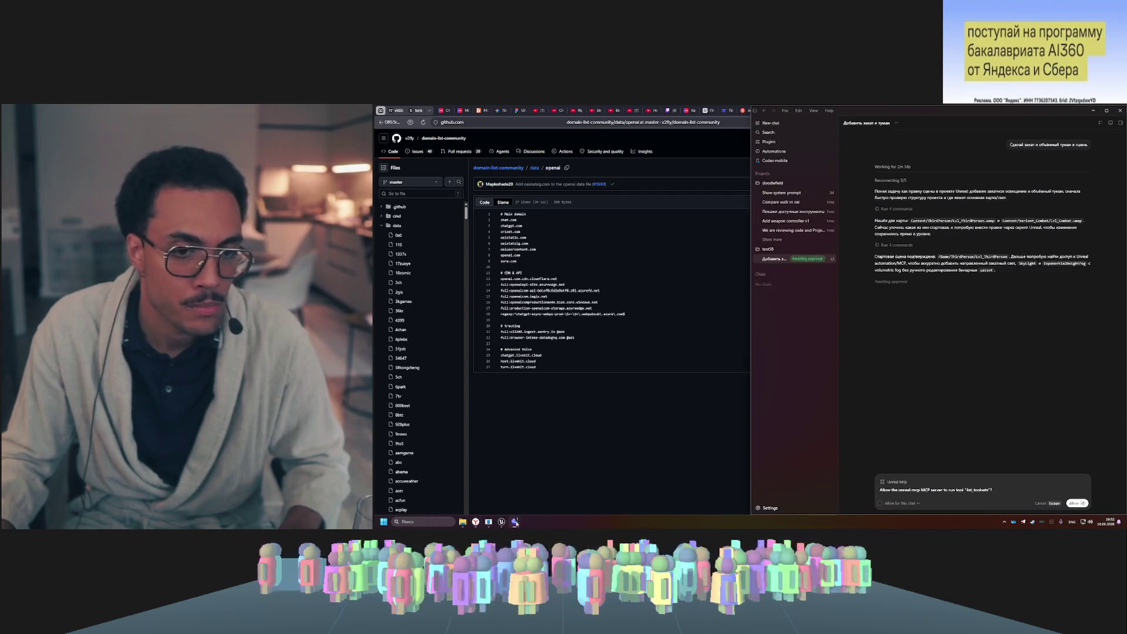
left_click(880, 503)
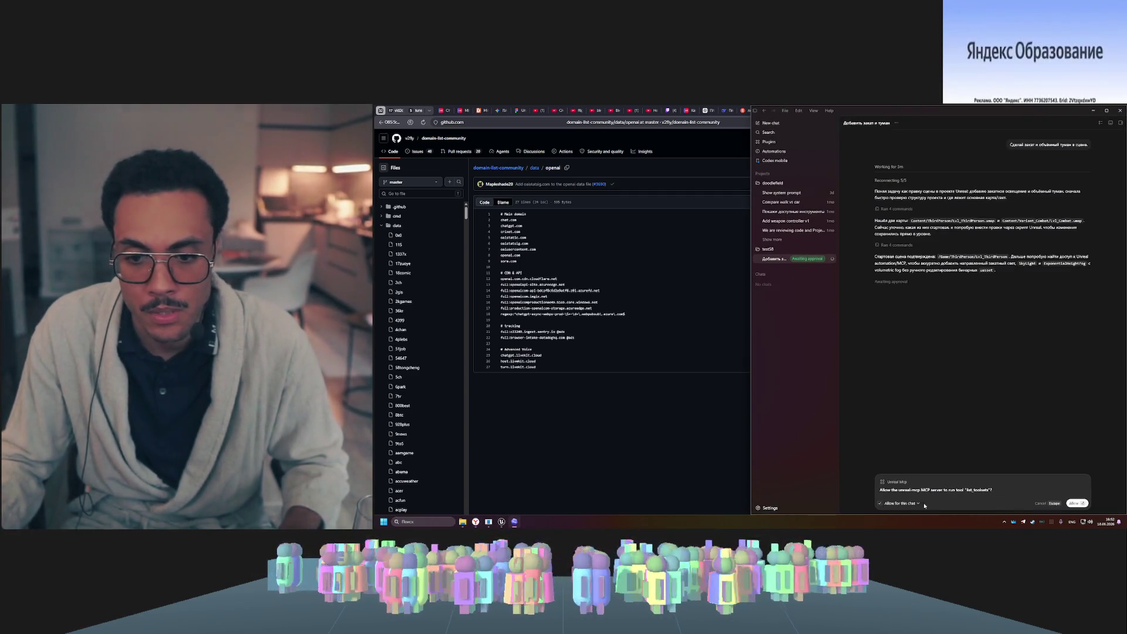
left_click(1075, 504)
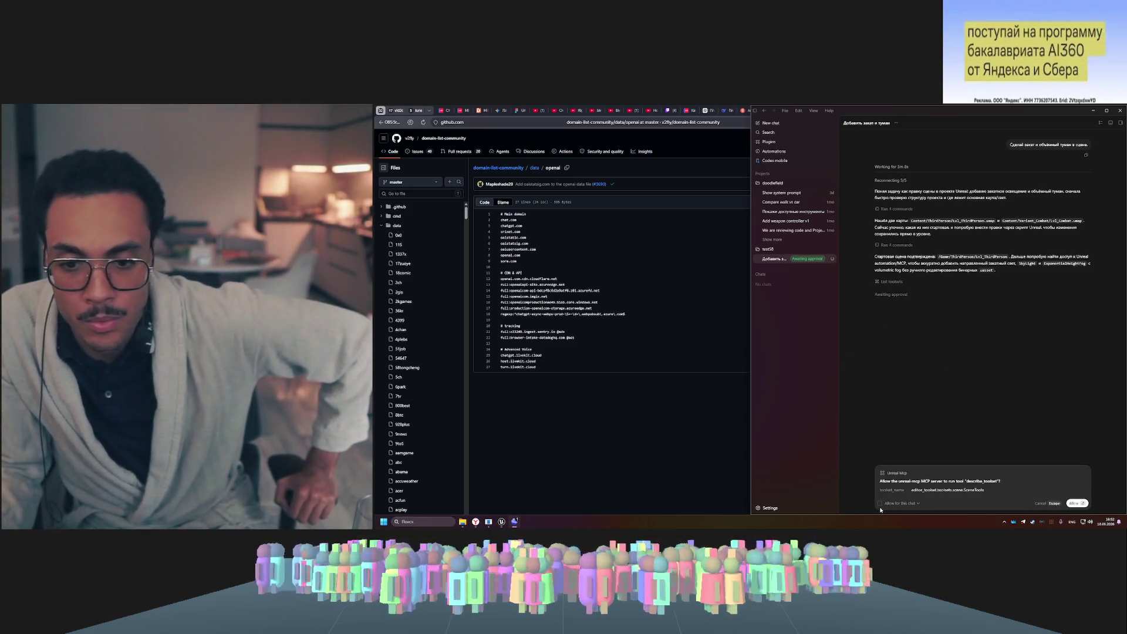
left_click(881, 504)
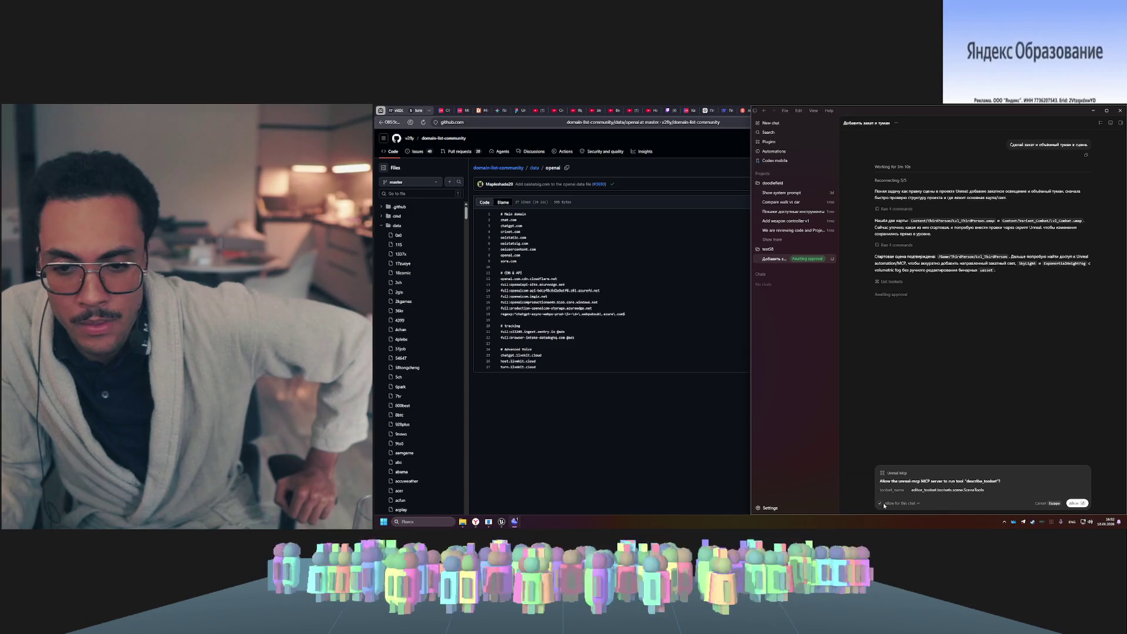
left_click(1075, 504)
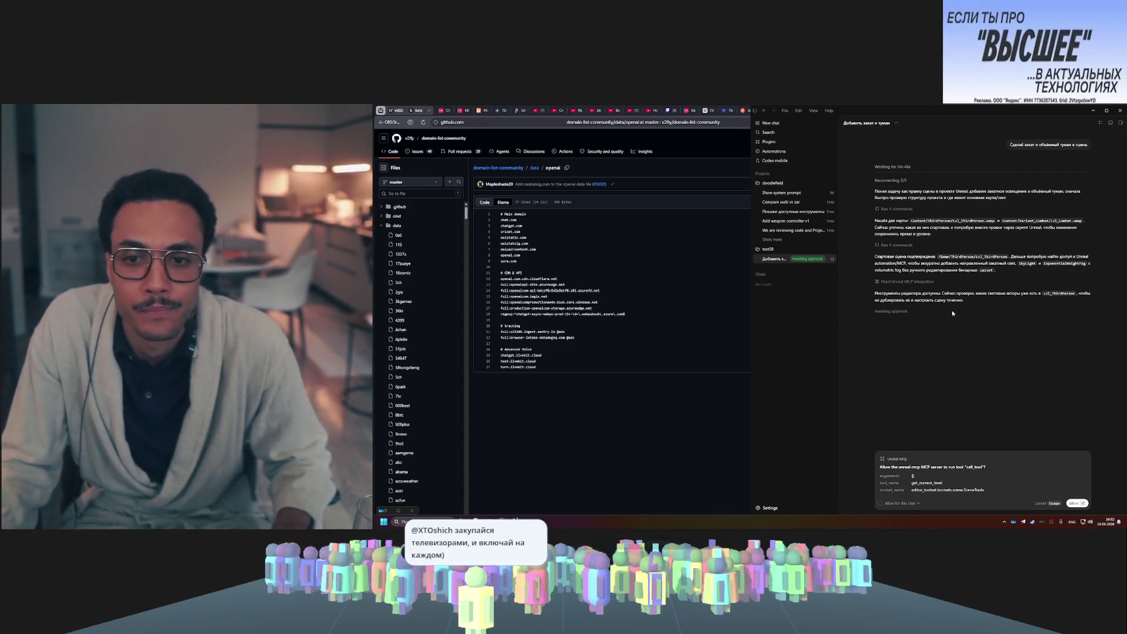
left_click(918, 503)
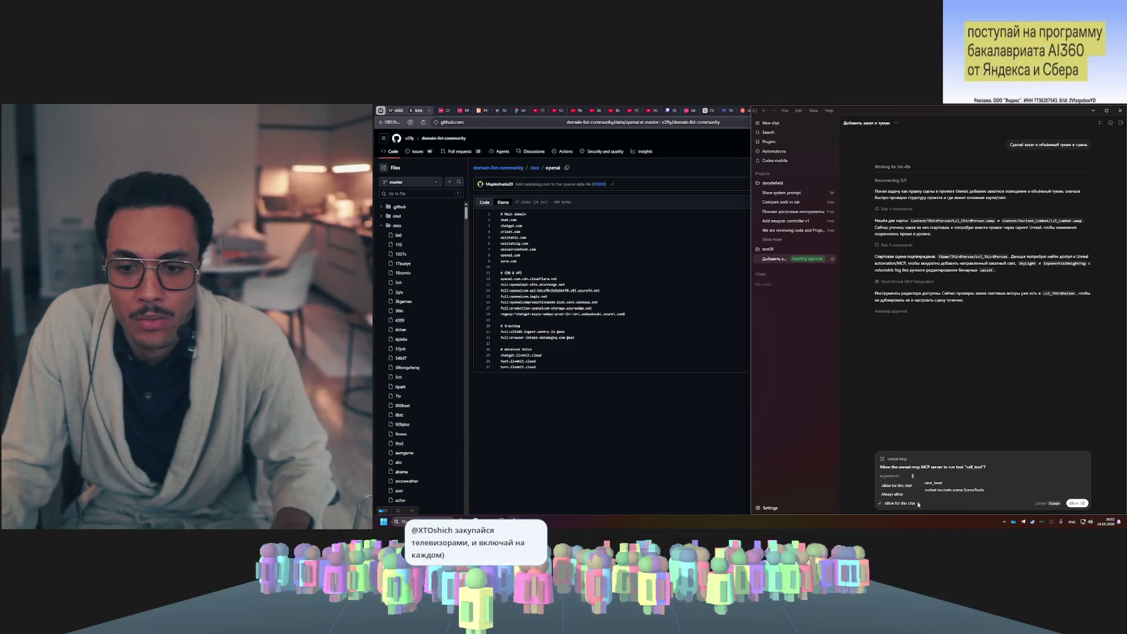
- Approve the get_current_level call_tool request, then minimize Codex and return to the browser tab
left_click(1076, 503)
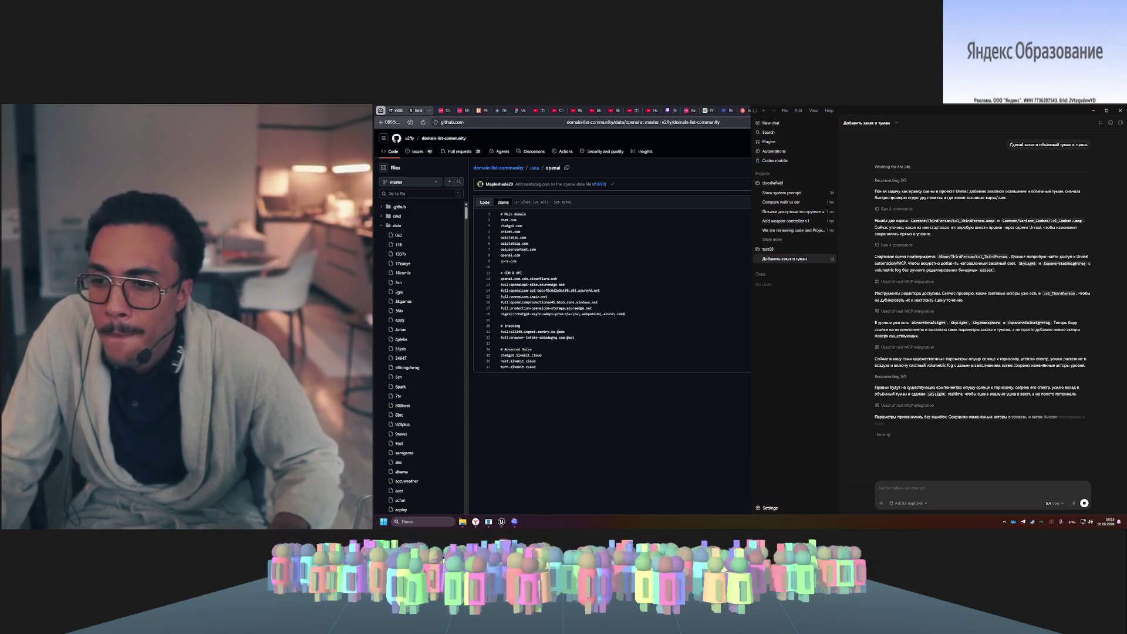
left_click(600, 290)
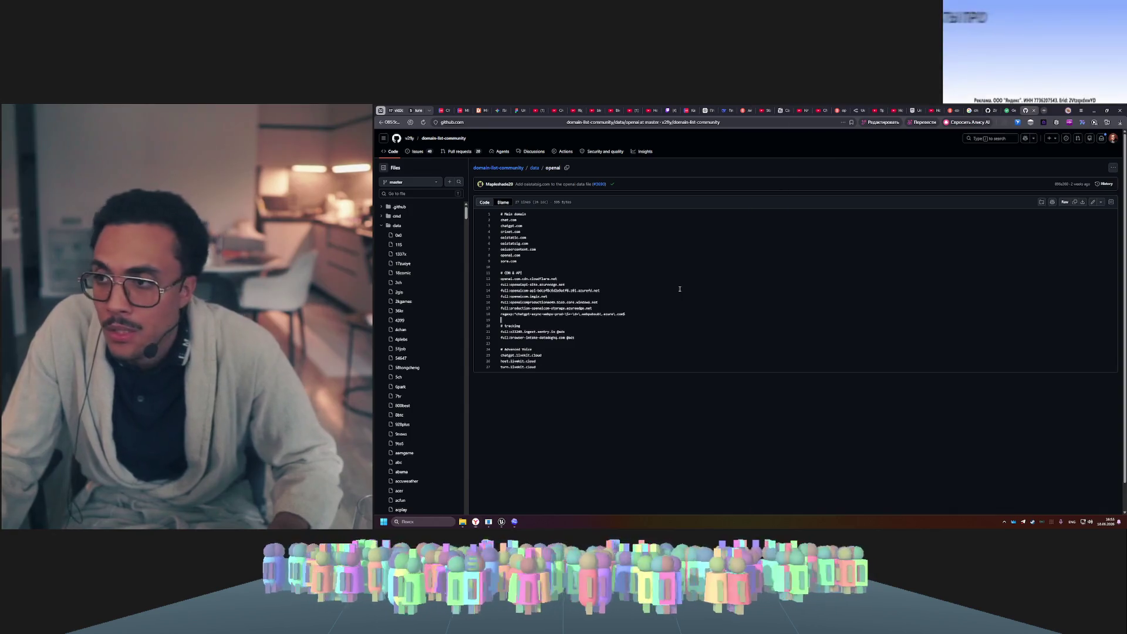
left_click(1008, 111)
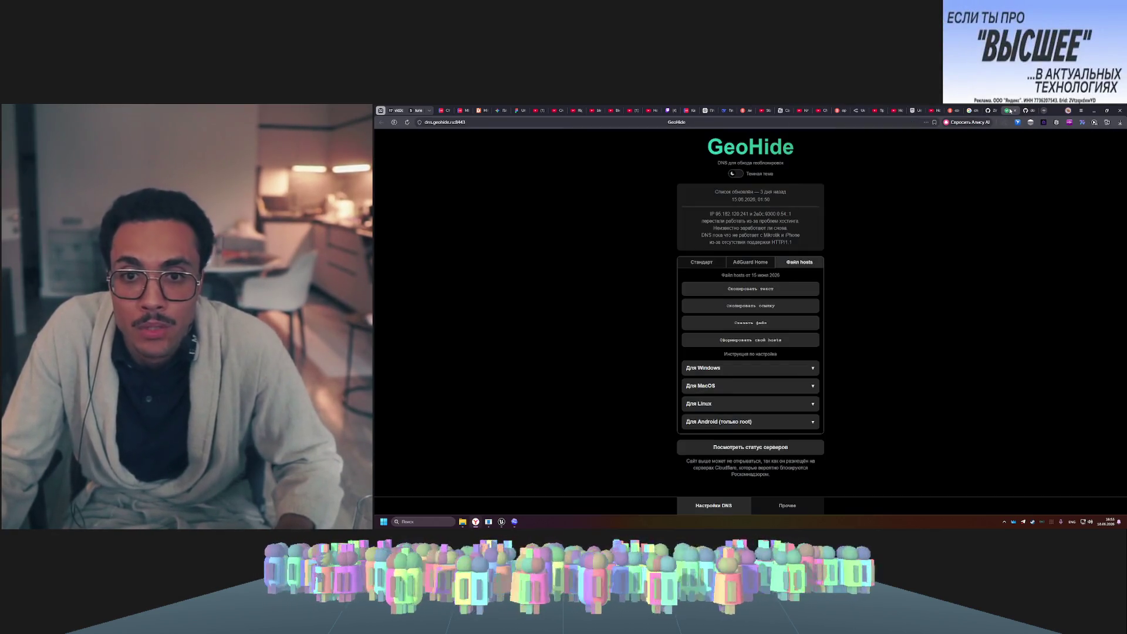
left_click(1012, 111)
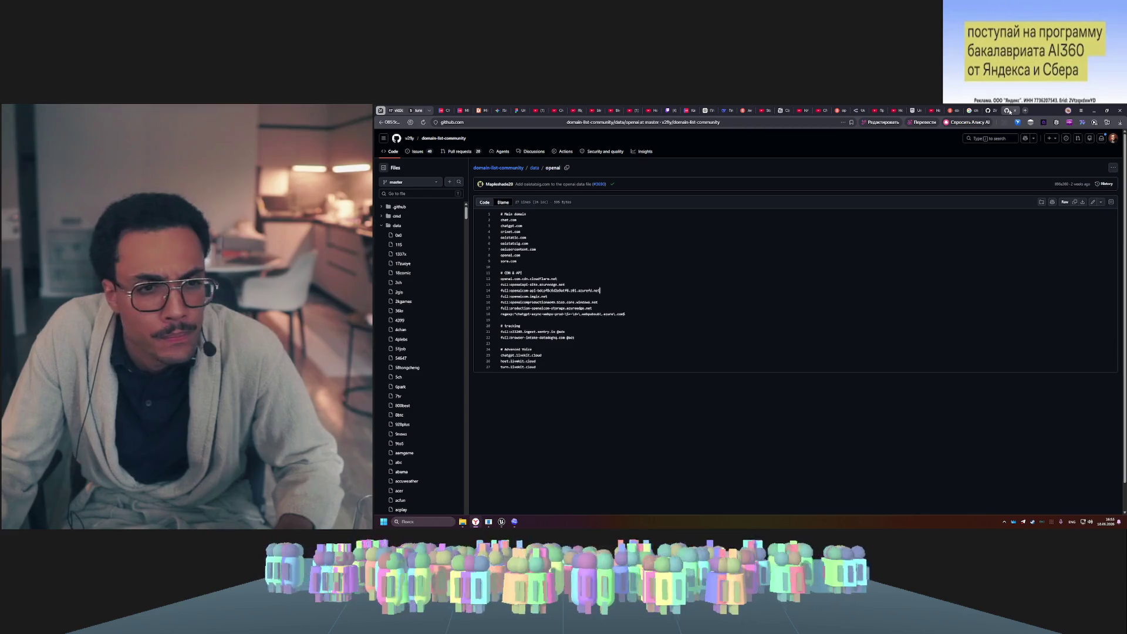
- Search the web for 'ruleset openai', fixing the misspelled 'ruleset opeal' query, then open Codex's notification
left_click(704, 124)
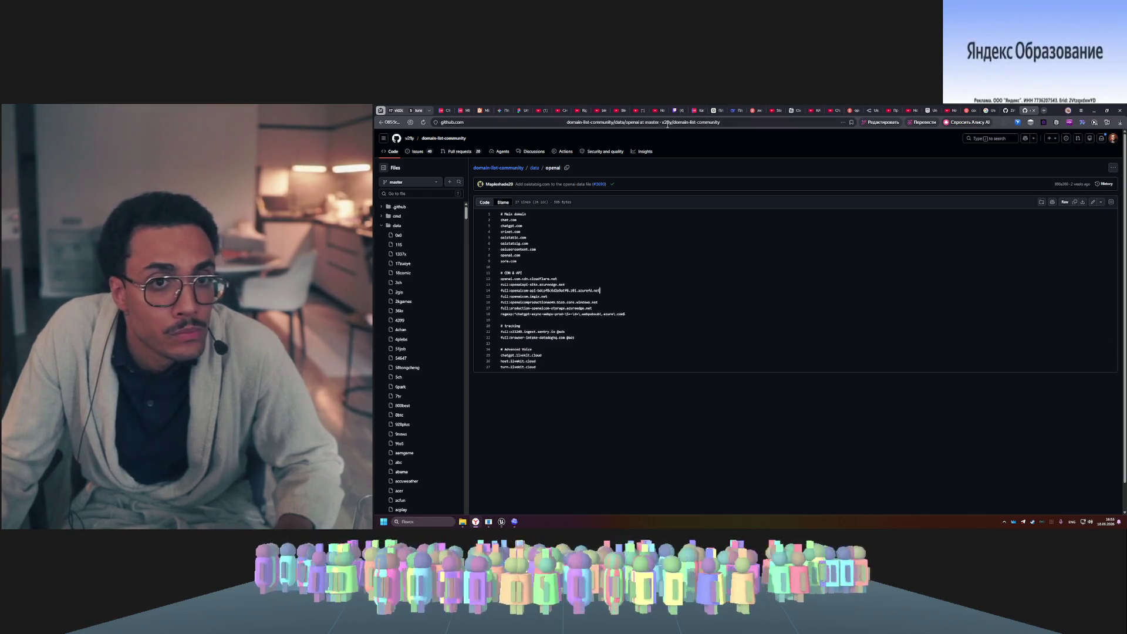
type("rule")
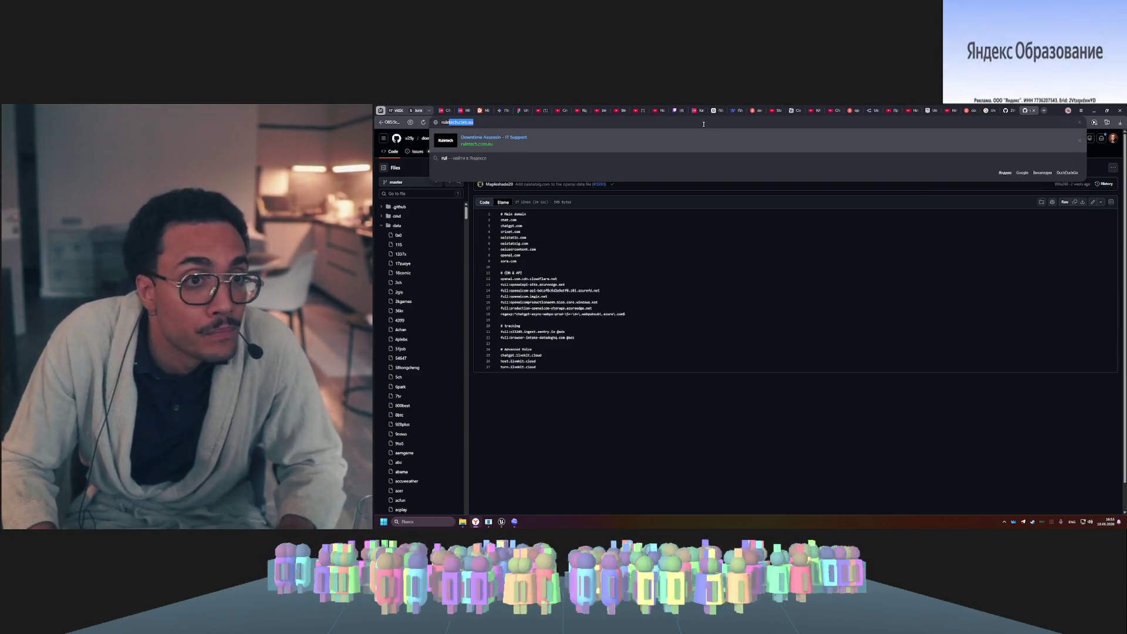
type("set")
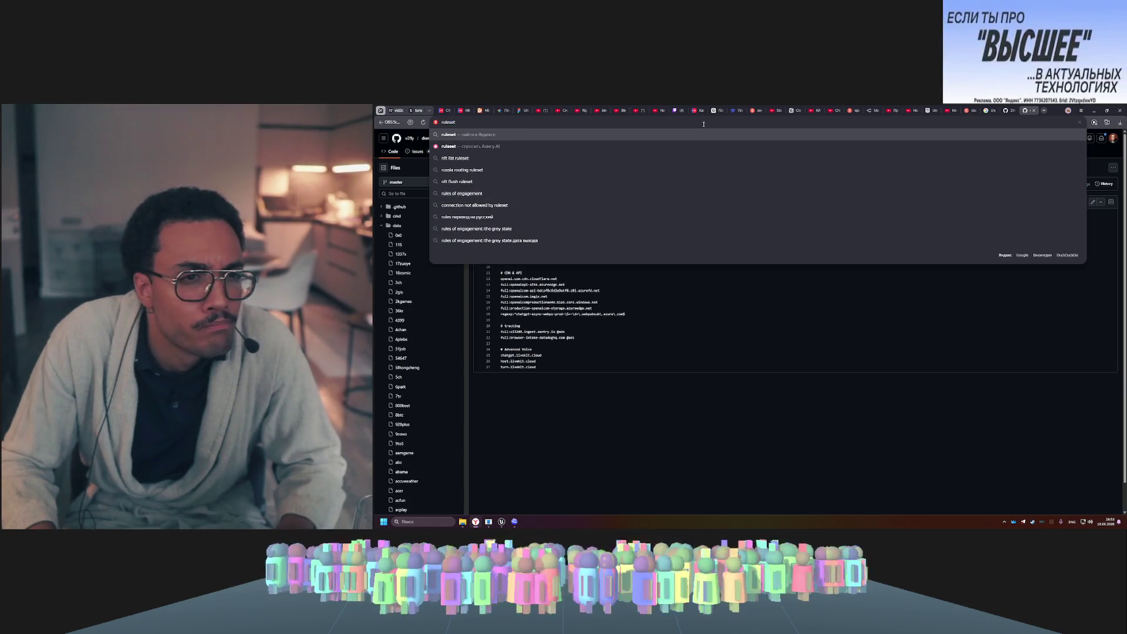
type(" op")
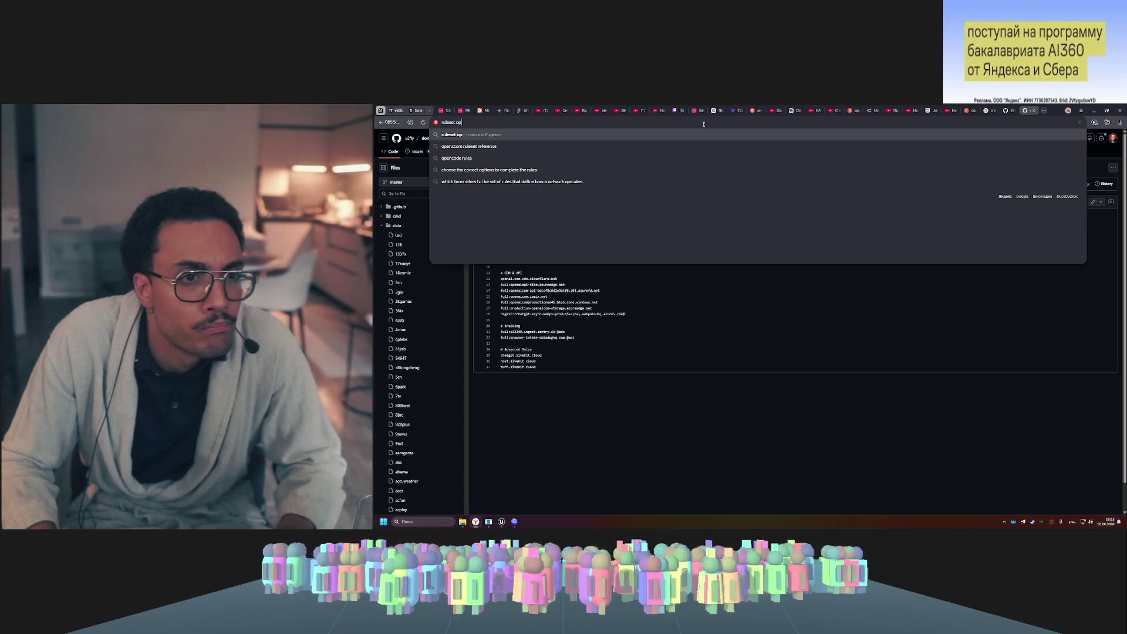
type("eal")
key("Return")
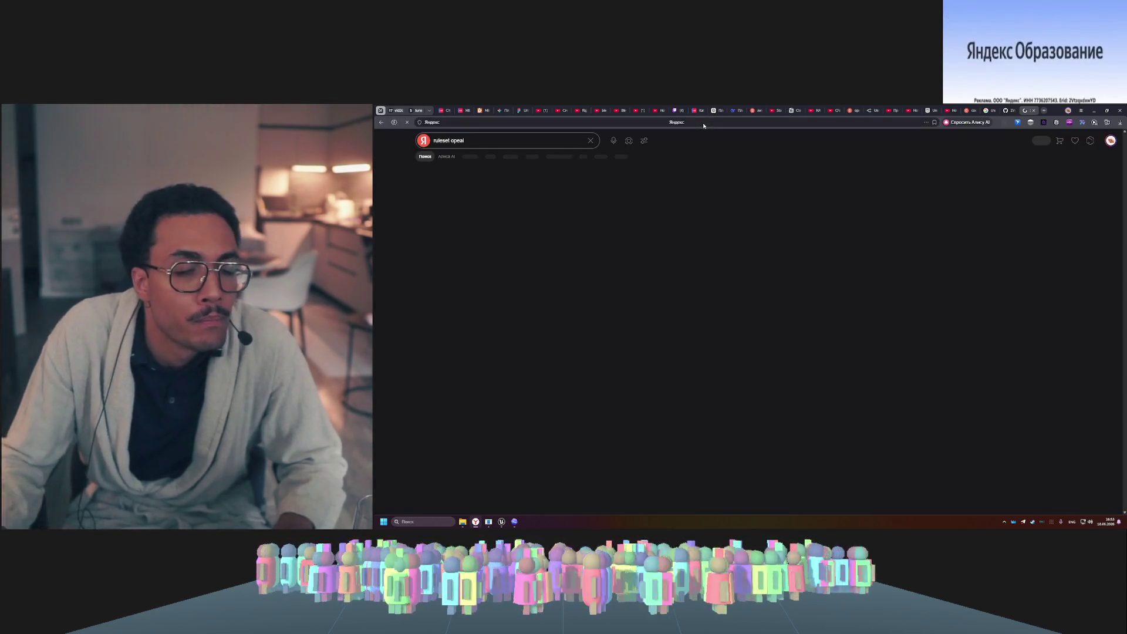
left_click(530, 141)
key("BackSpace")
key("BackSpace")
type("nai")
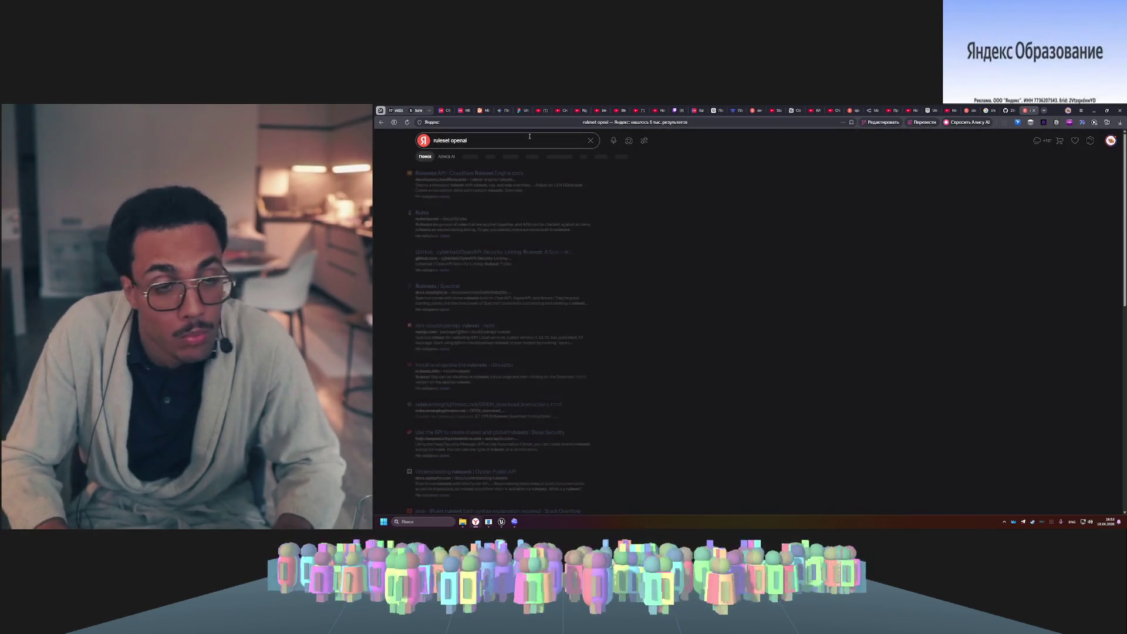
key("Return")
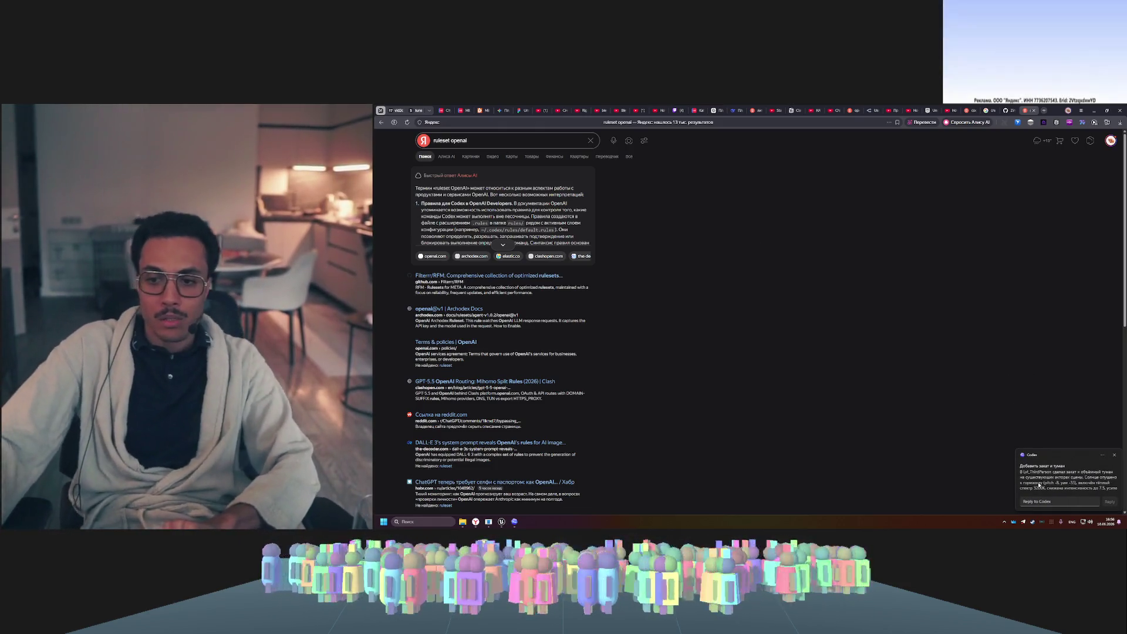
left_click(1039, 479)
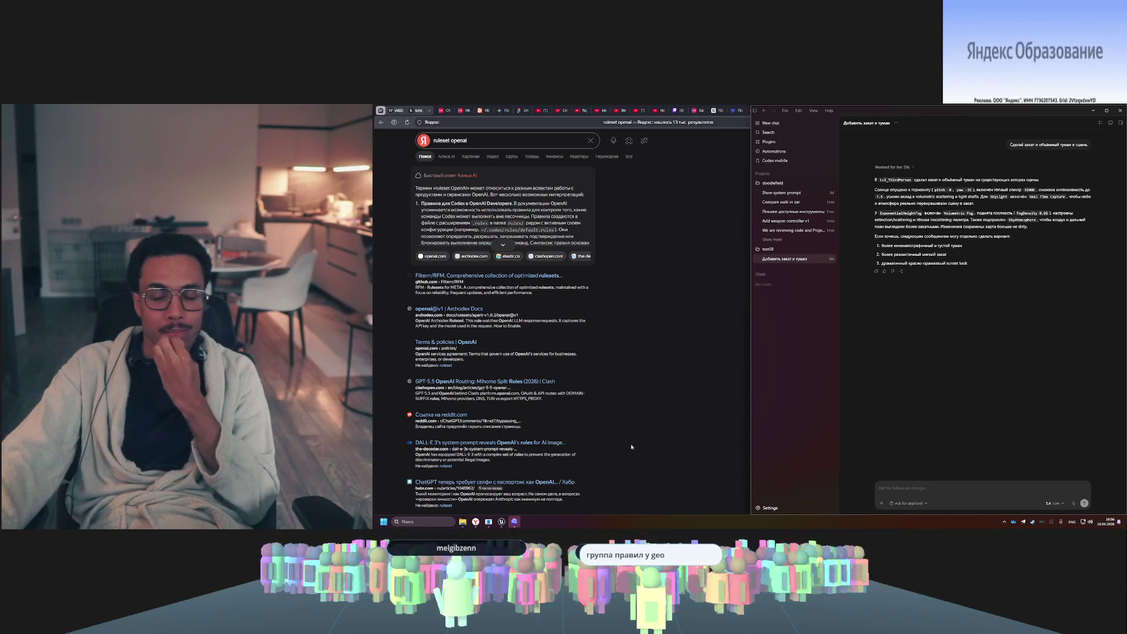
- Bring the Unreal editor forward and fly the camera toward the green platform in the sunset arena
left_click(502, 522)
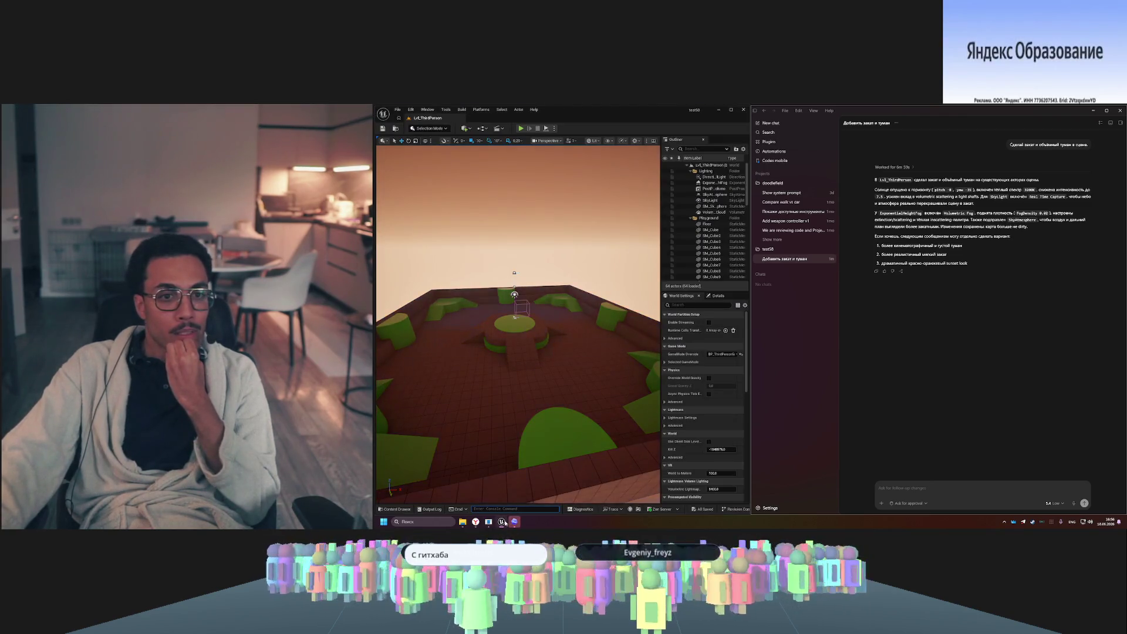
mouse_move(644, 319)
left_mouse_down()
mouse_move(580, 317)
mouse_move(608, 314)
left_mouse_up()
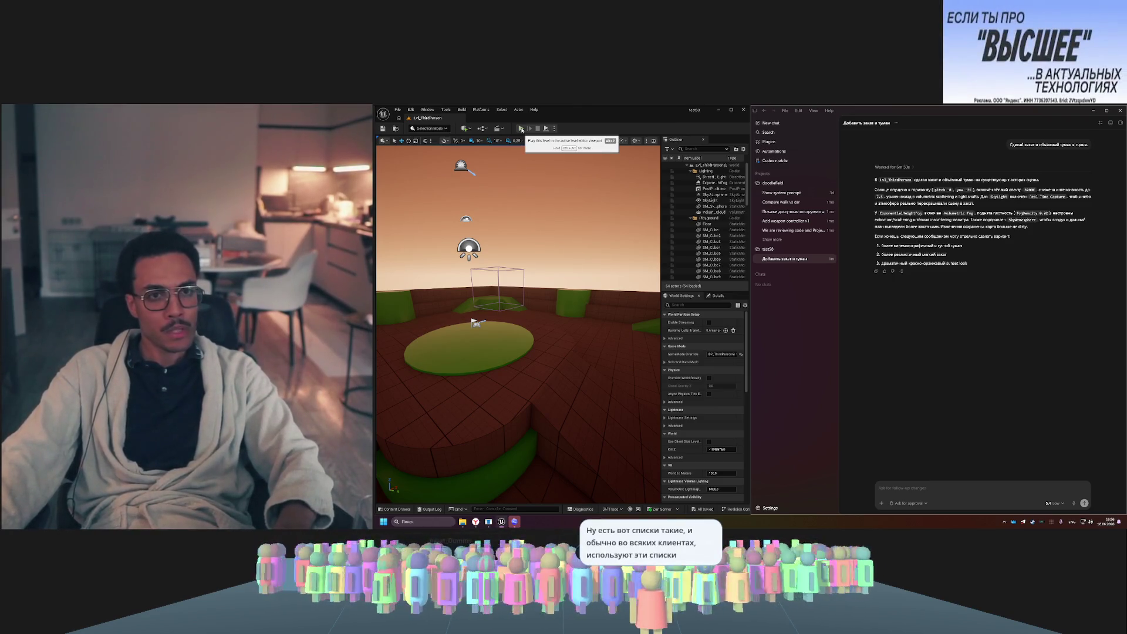
- Start Play-in-Editor and run the character back and forth, jumping onto the green platform
left_click(521, 129)
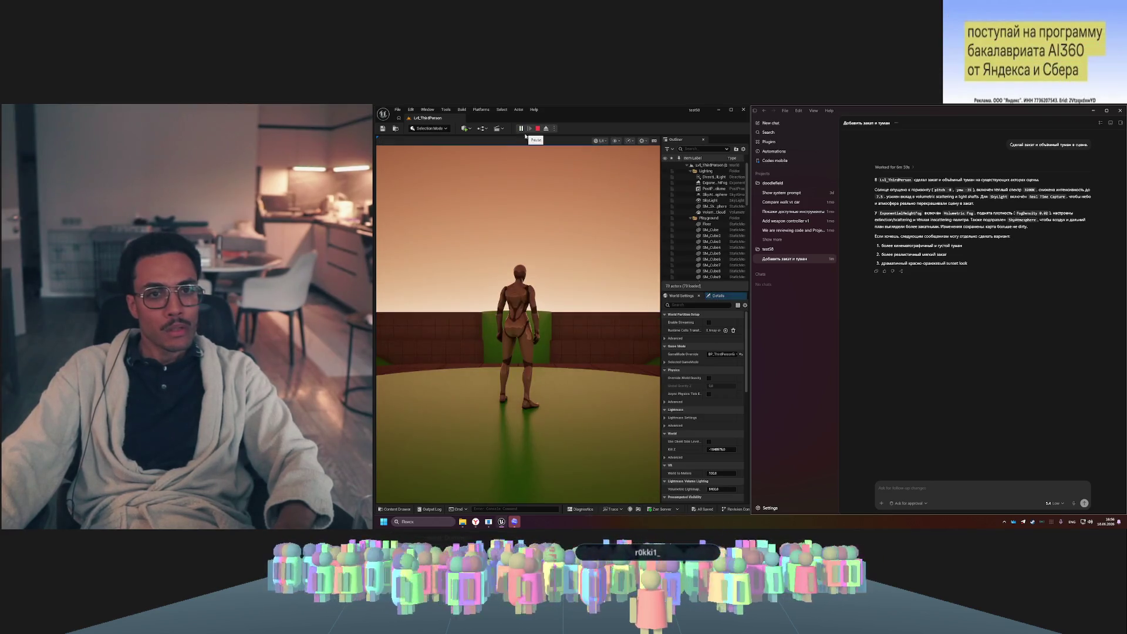
key("s")
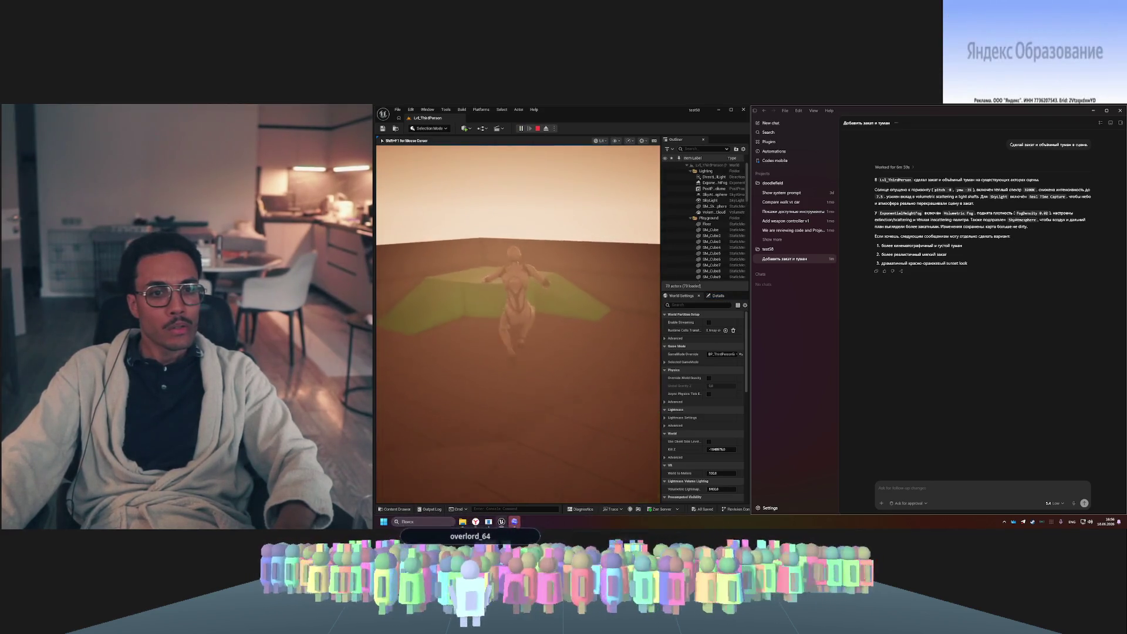
key("s")
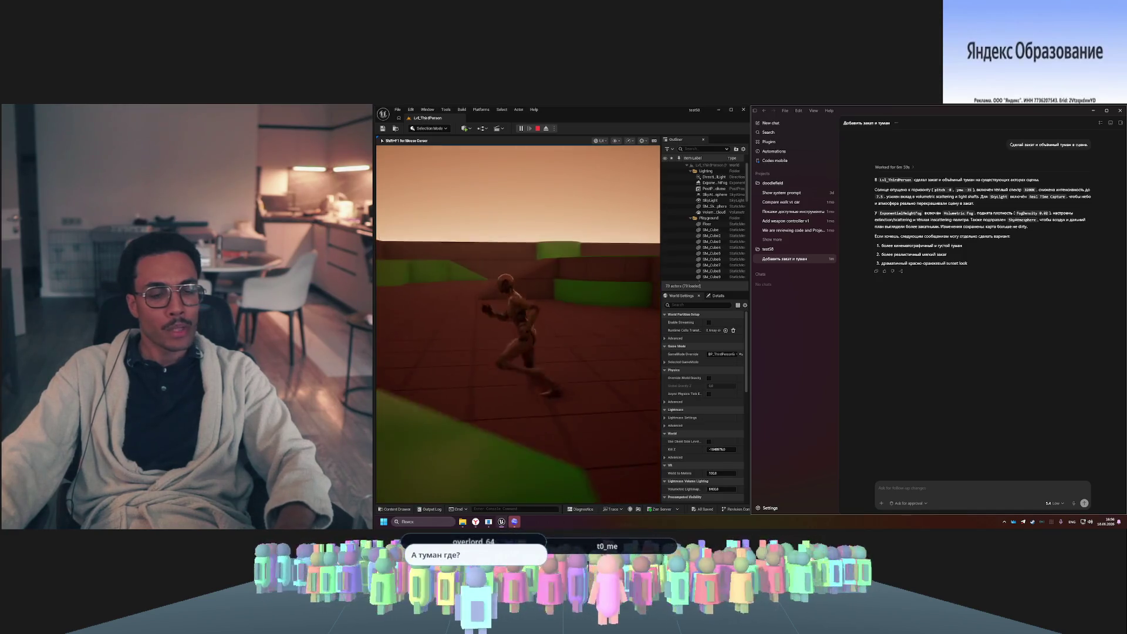
key("w")
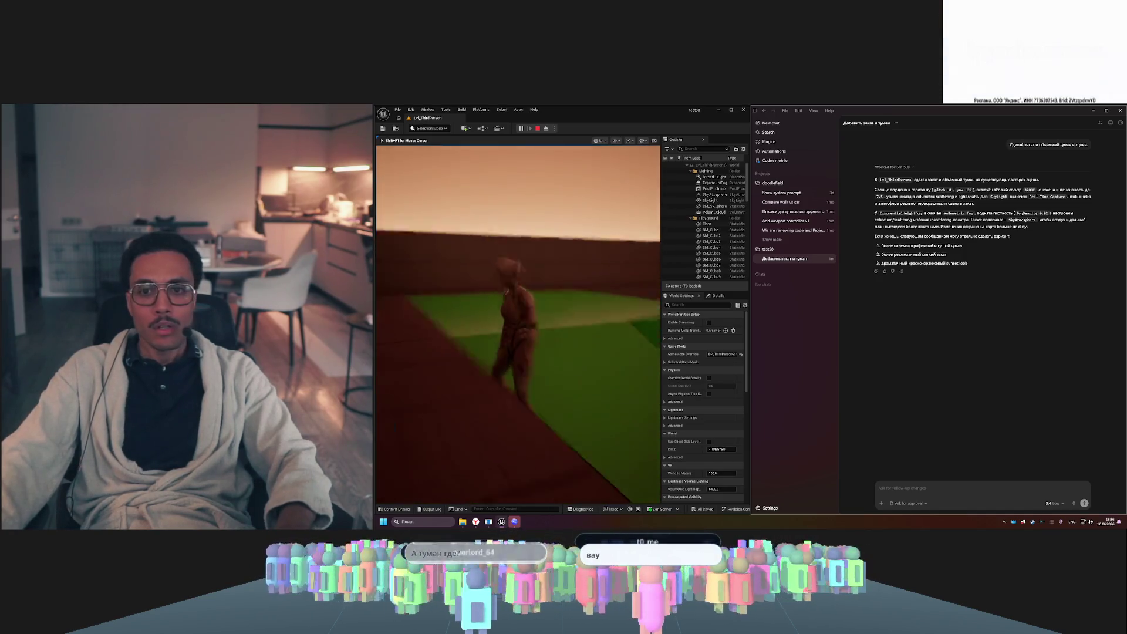
key("w")
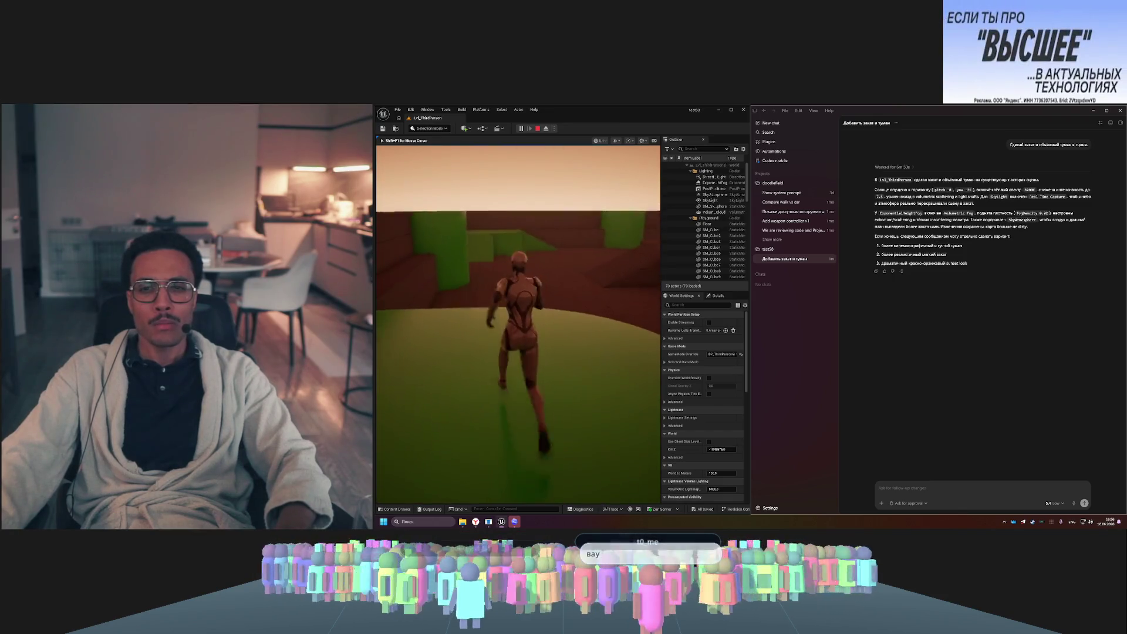
key("w")
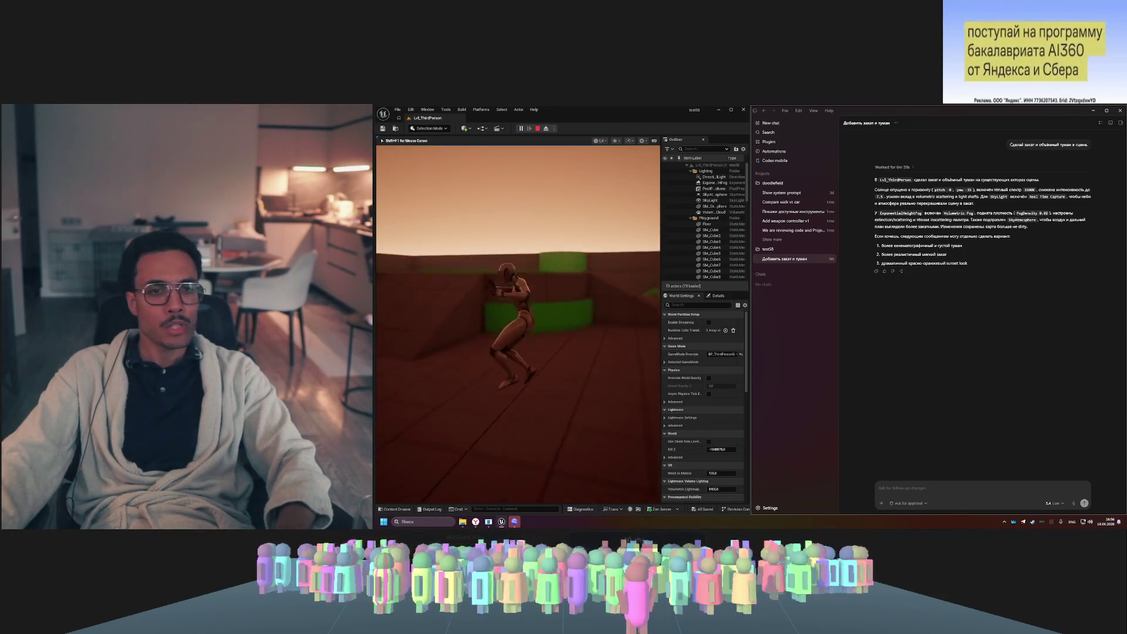
key("w")
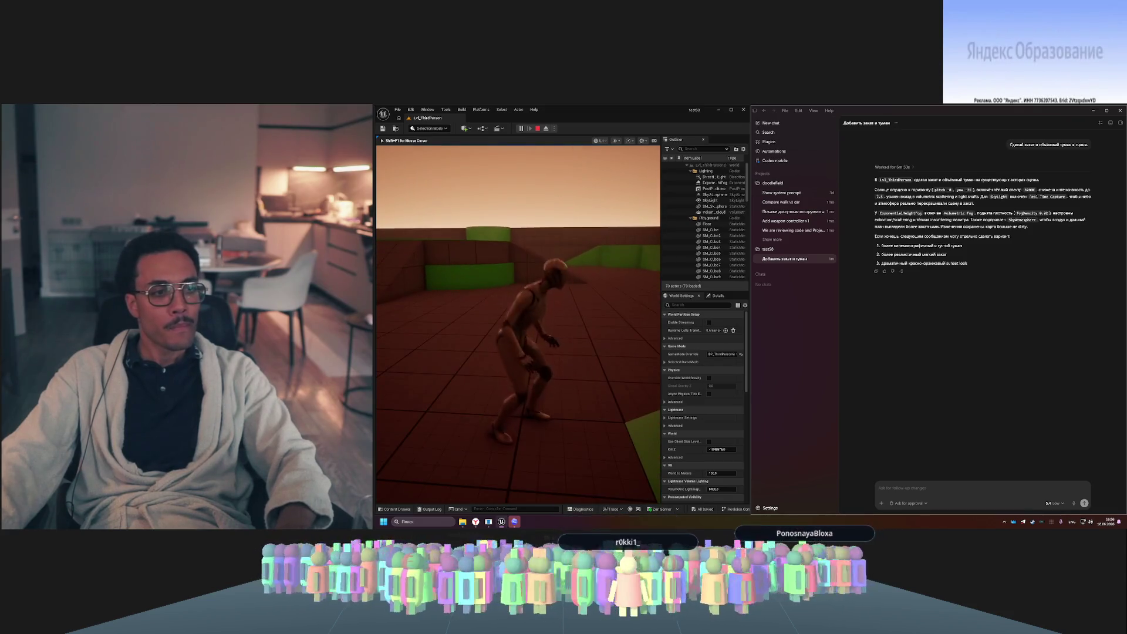
- Run the character sideways, jump onto a green block, then stop play and maximize the editor
key("d")
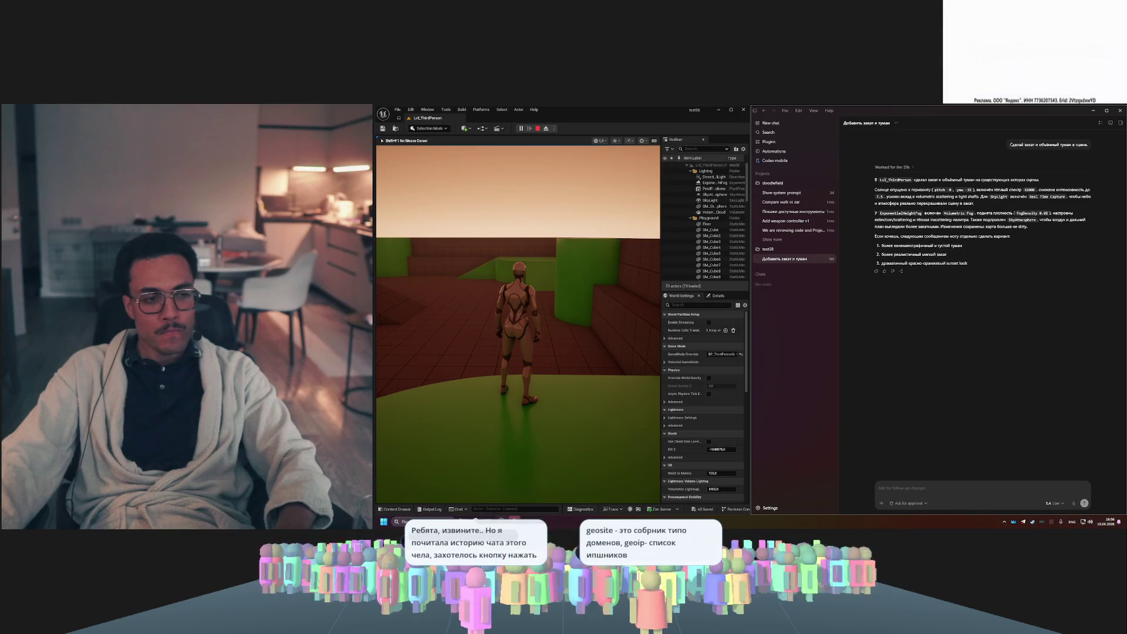
key("a")
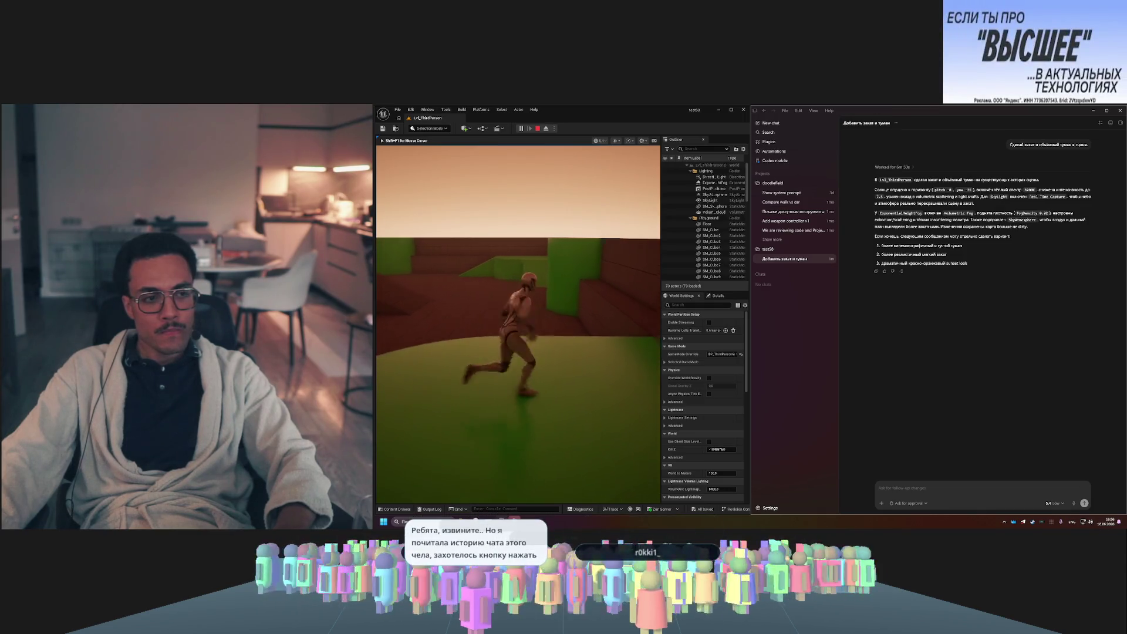
key("s")
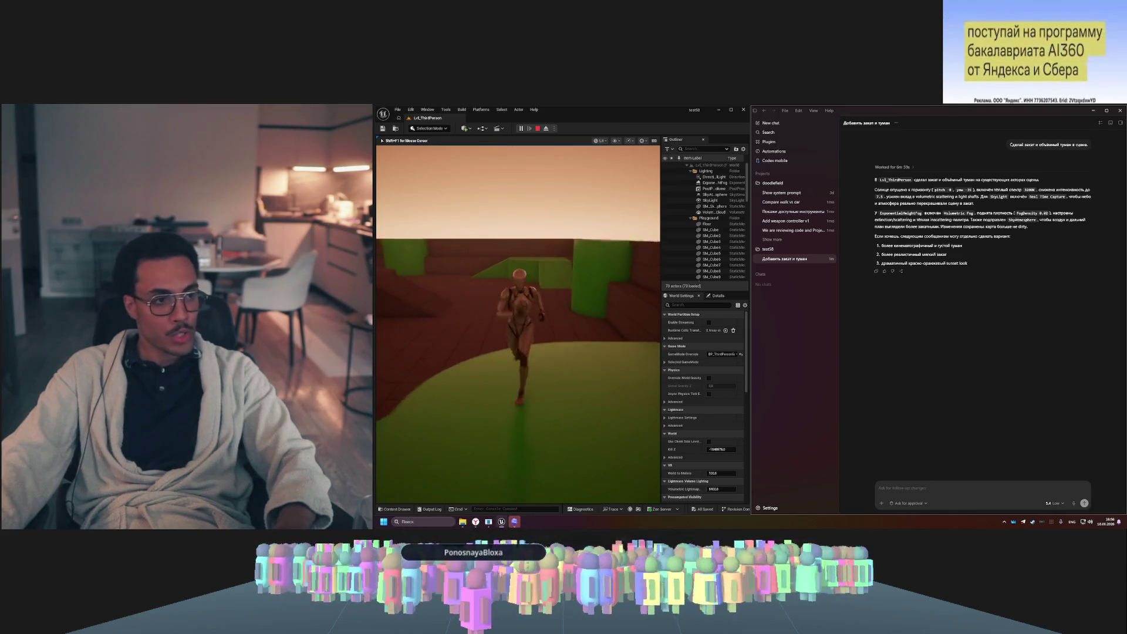
key("space")
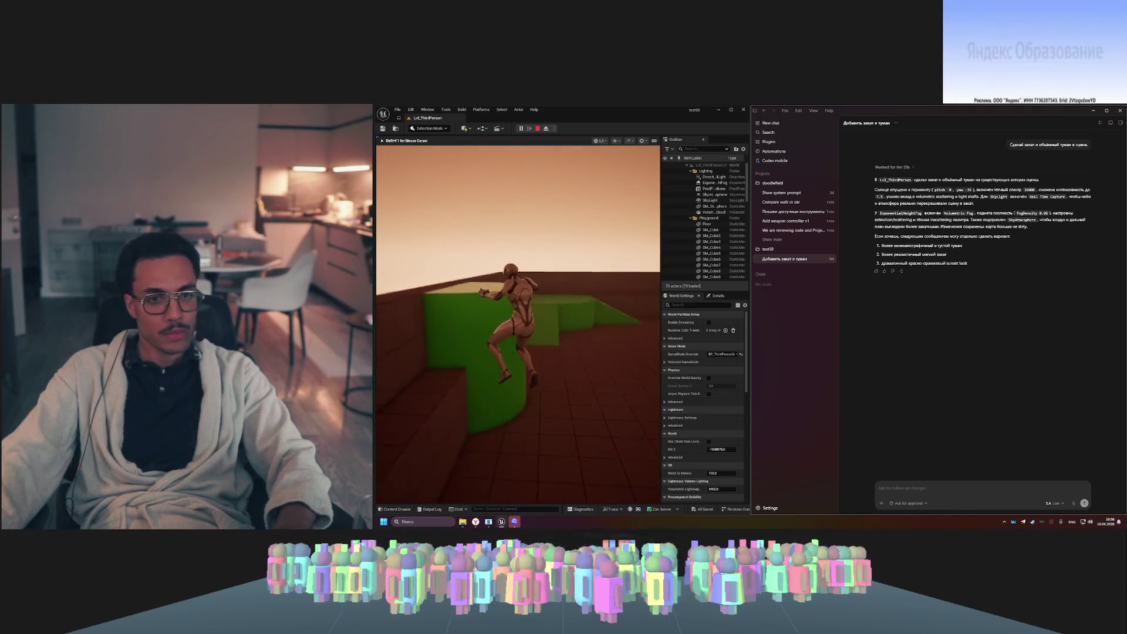
key("w")
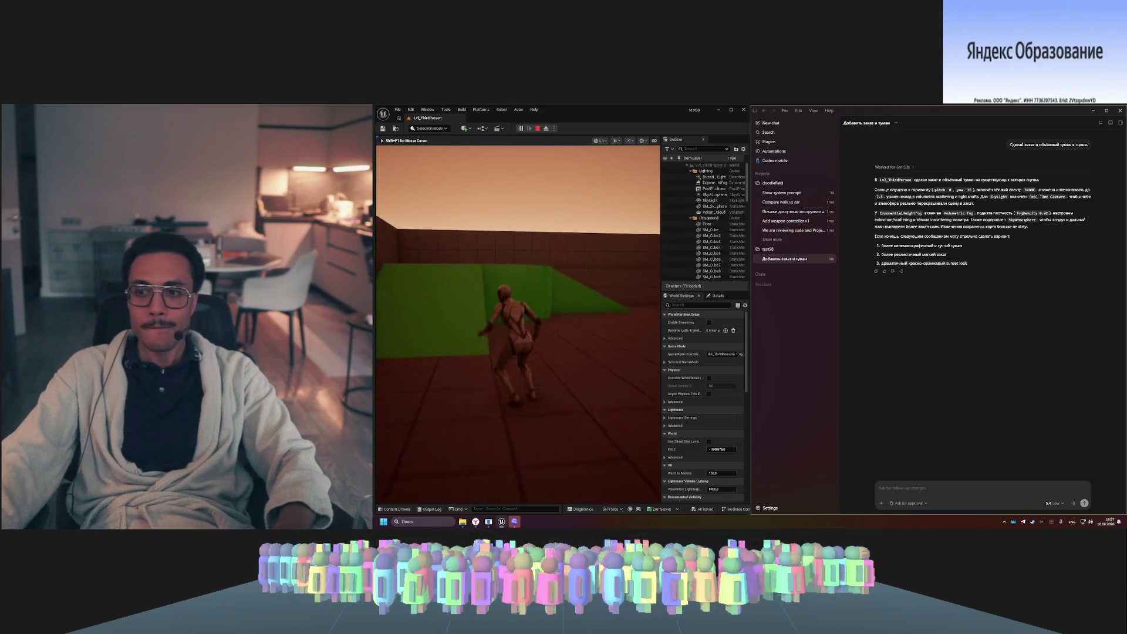
key("Escape")
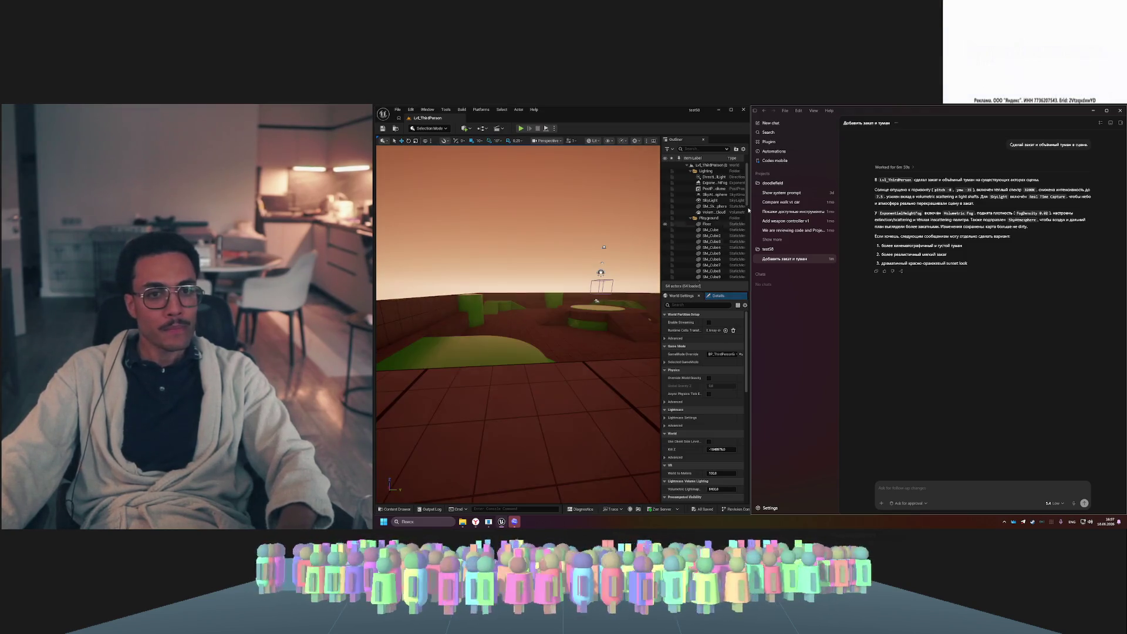
left_click(731, 109)
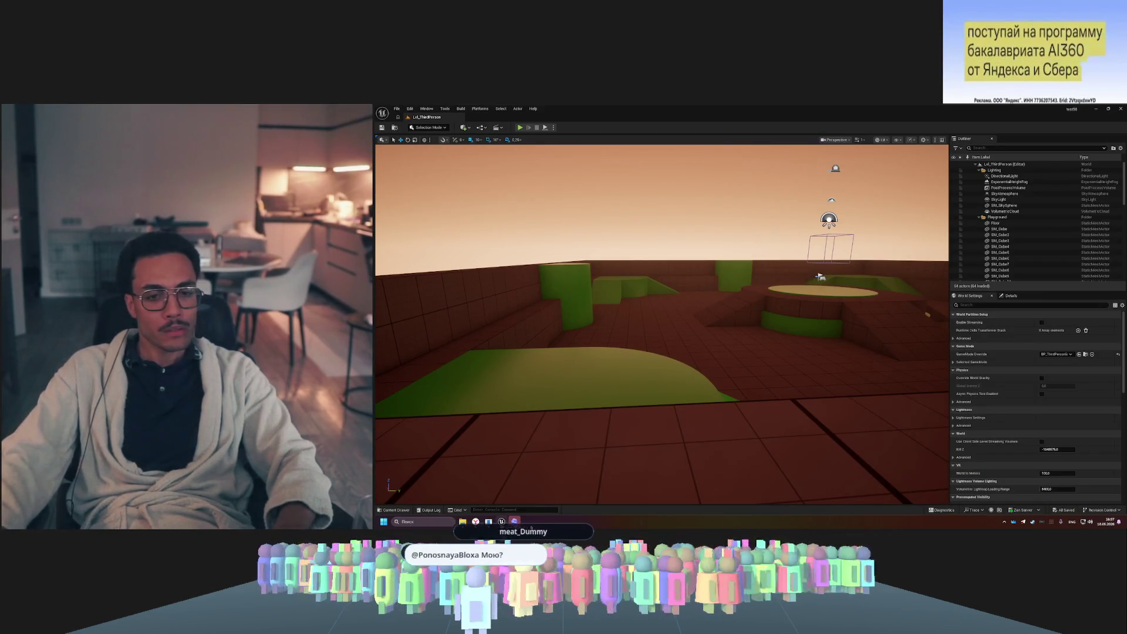
- Minimize the Unreal editor to reveal the browser's 'ruleset openai' search results beside Codex
left_click(503, 522)
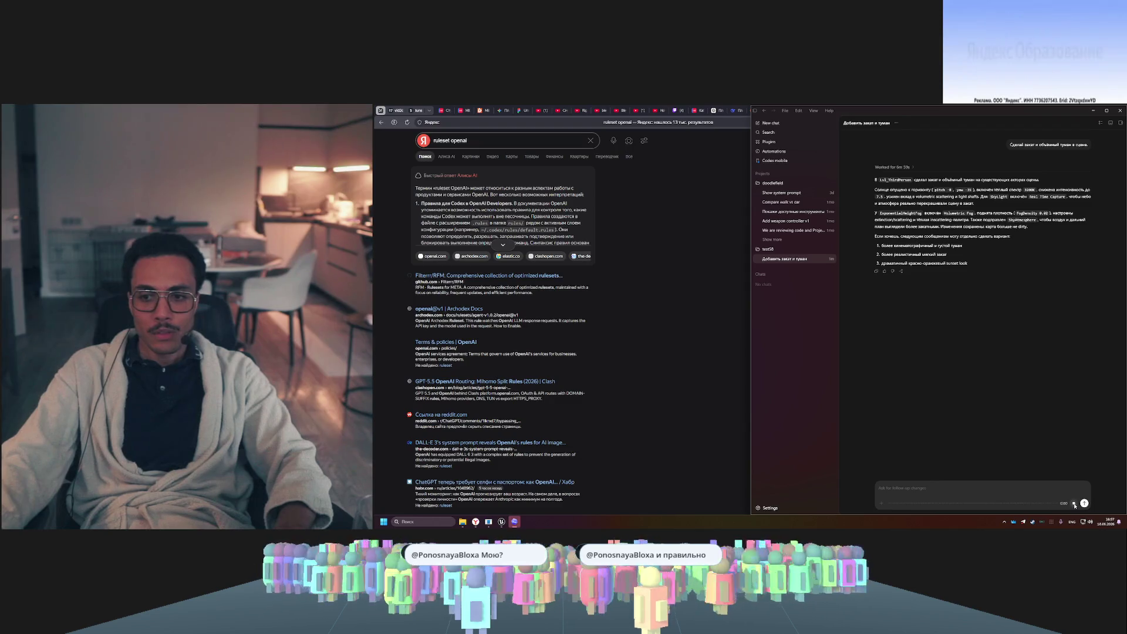
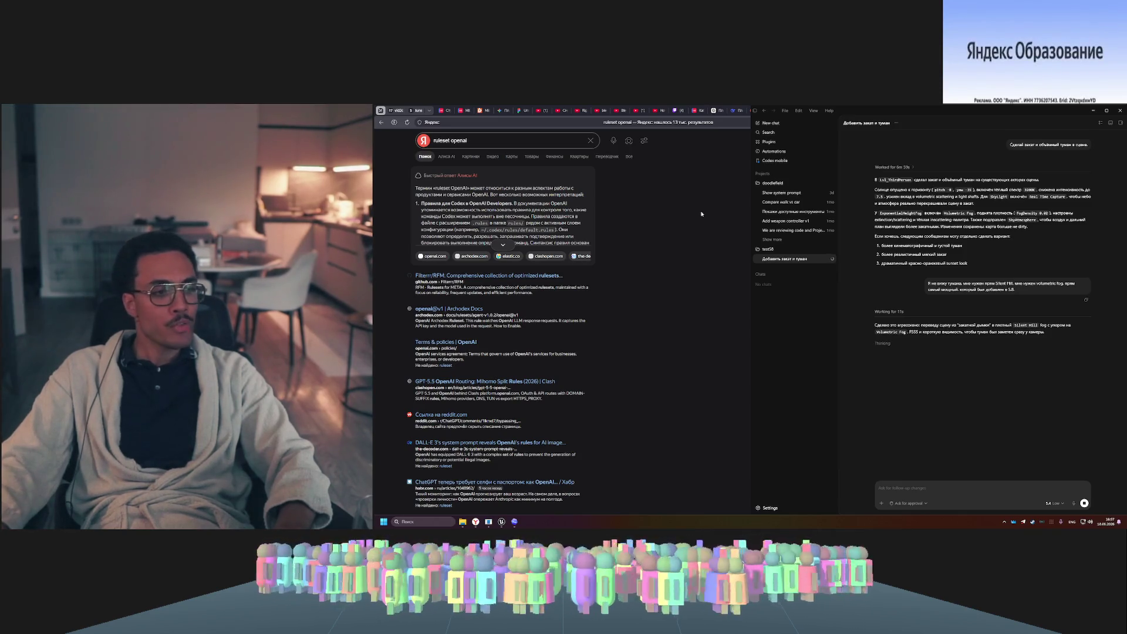
- Maximise Yandex Browser and flip through the codex-proxy GitHub, Google search and Unreal MCP video tabs
key("super+Up")
left_click(1009, 110)
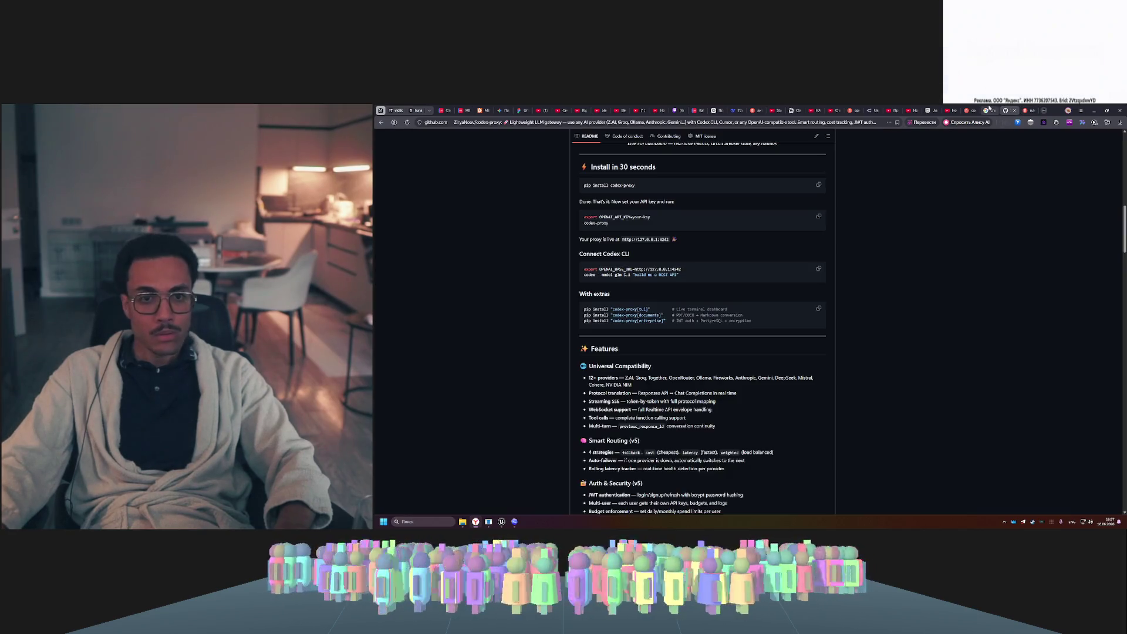
left_click(990, 110)
left_click(973, 110)
left_click(954, 109)
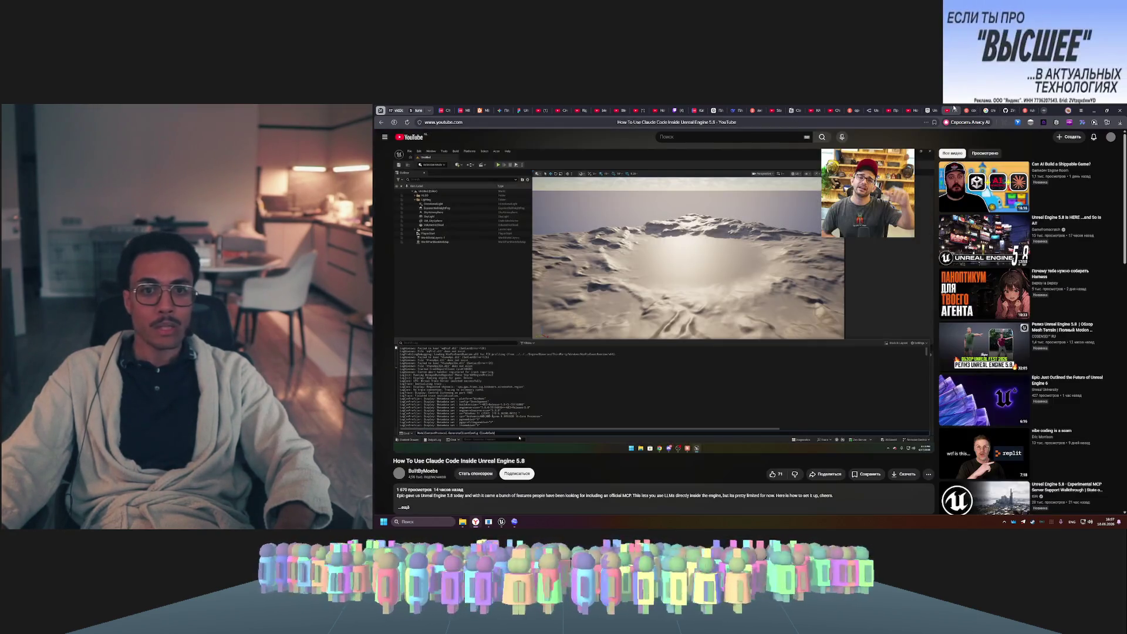
left_click(933, 110)
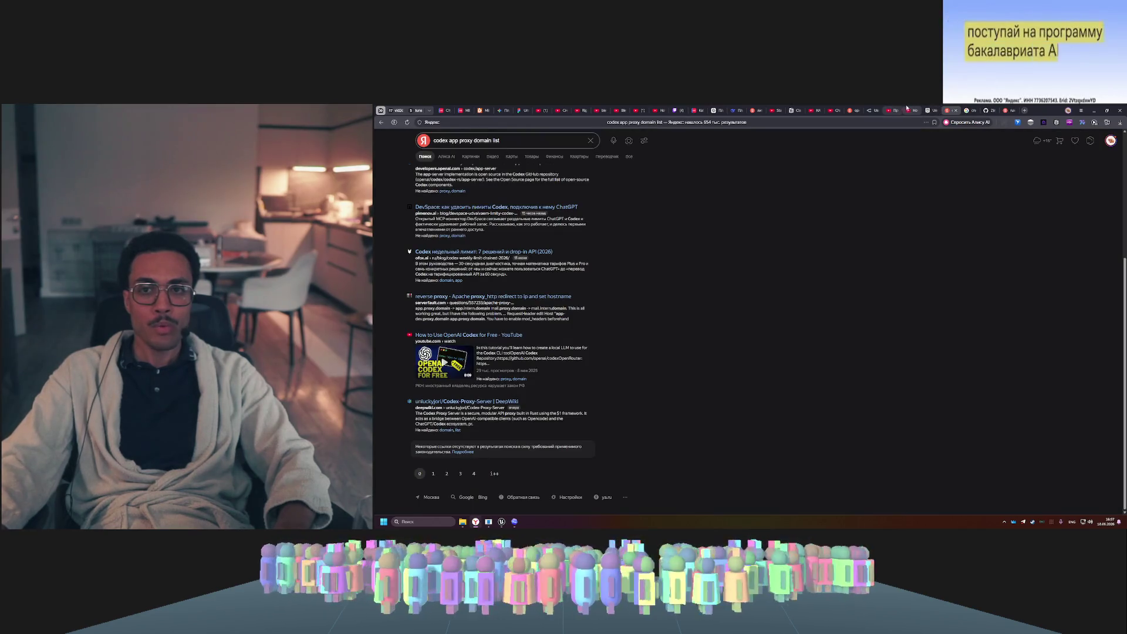
left_click(906, 110)
scroll(831, 237, "up", 1)
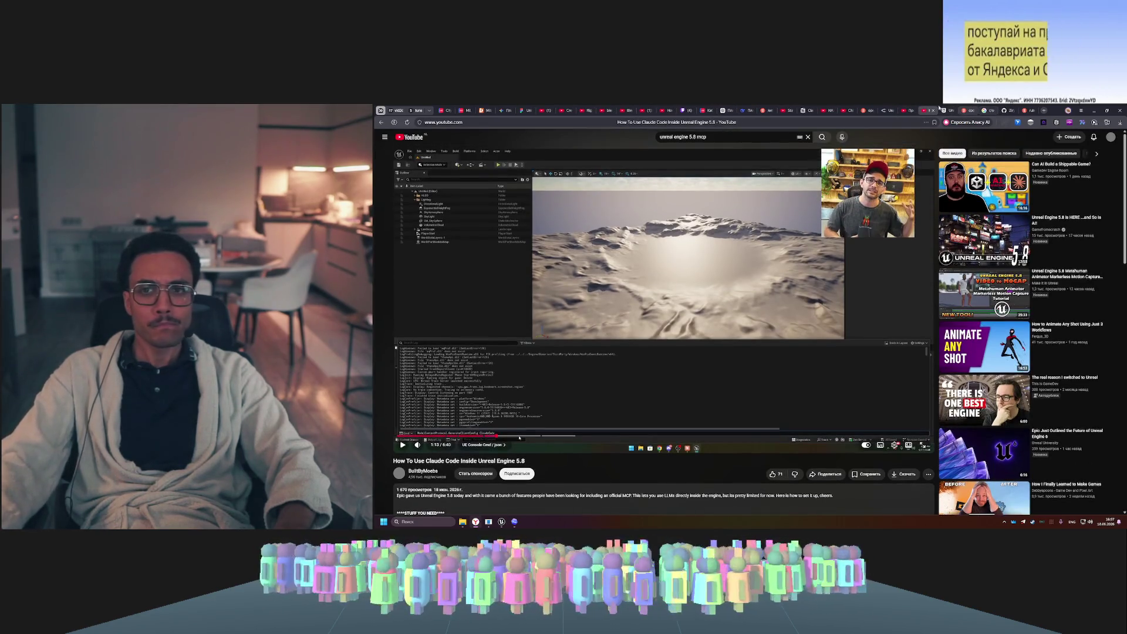
- Continue through the MCP and OpenRouter documentation and Codex domain search tabs to the YouTube video
left_click(940, 110)
left_click(906, 110)
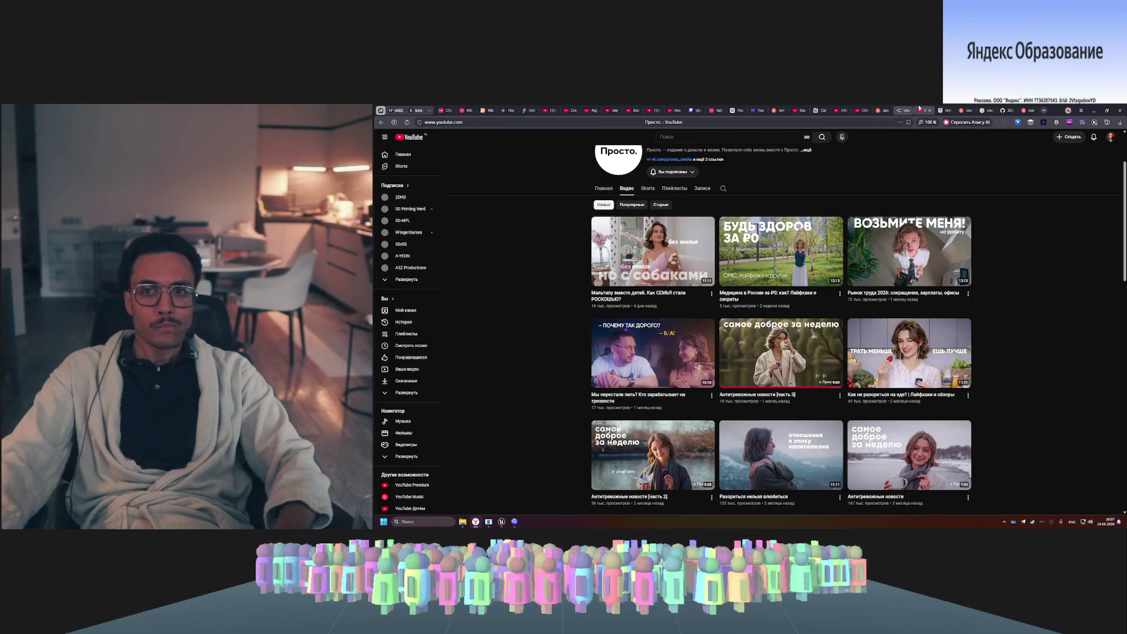
left_click(928, 109)
left_click(904, 110)
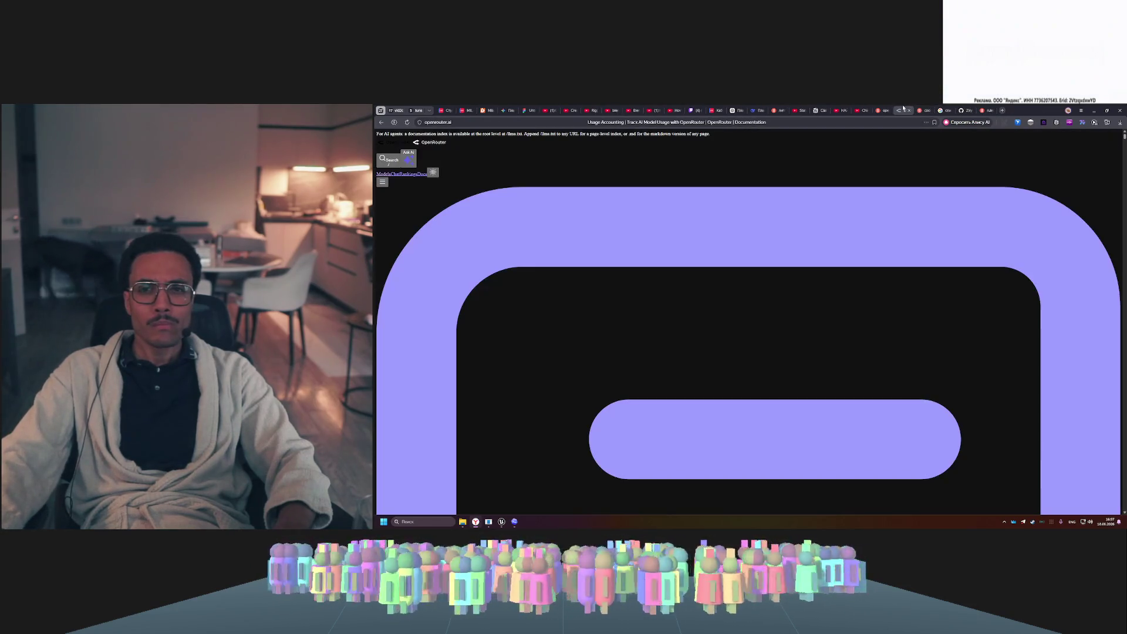
left_click(905, 109)
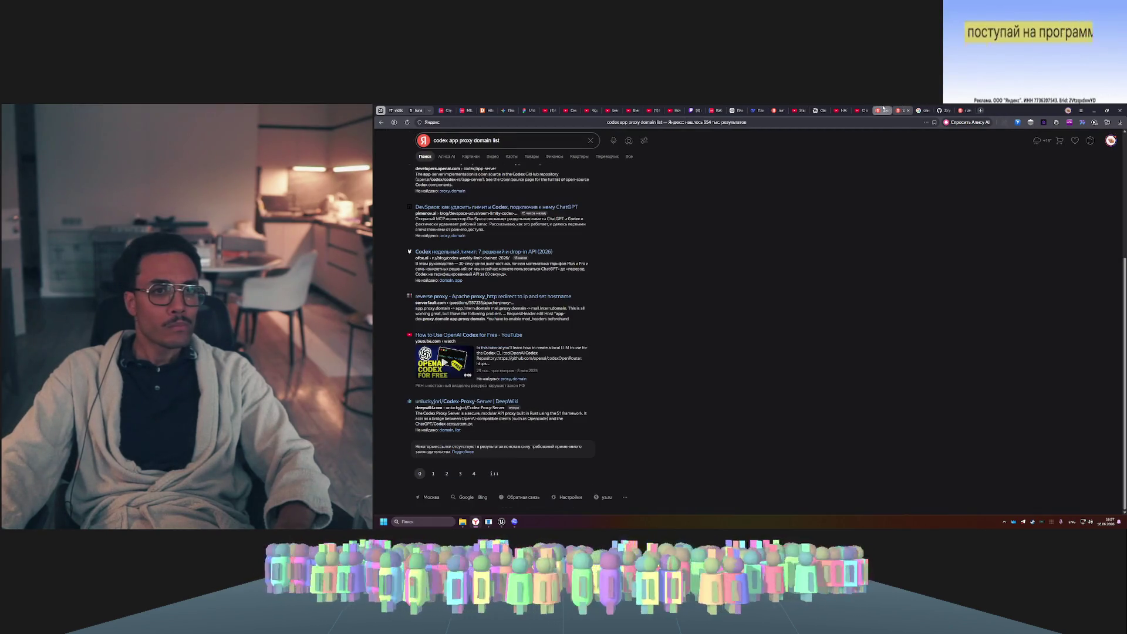
left_click(884, 110)
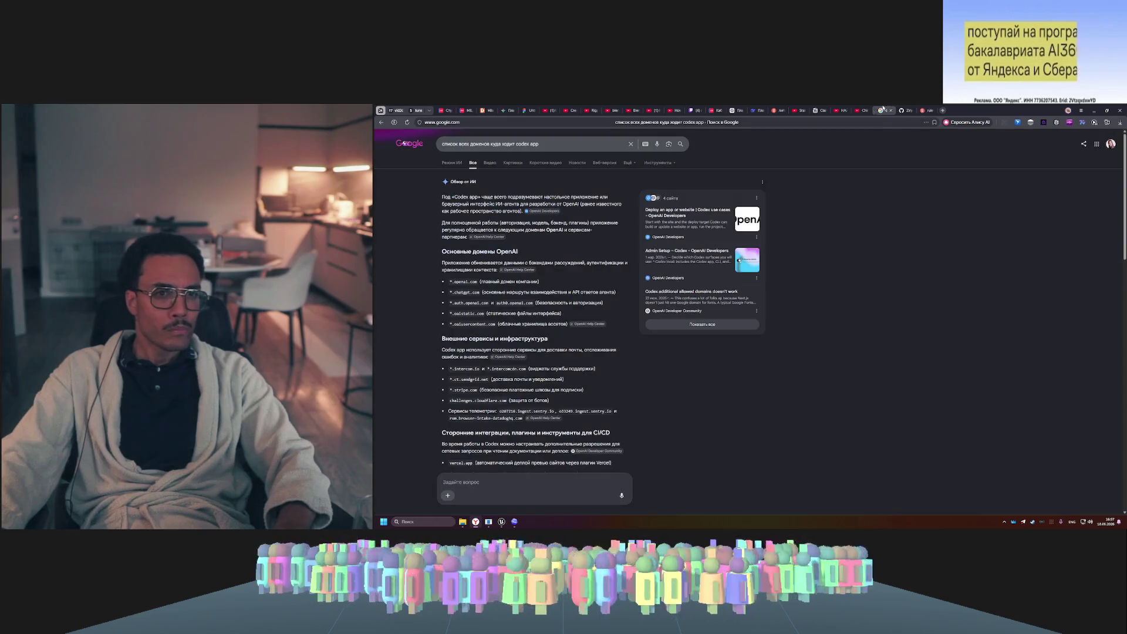
left_click(903, 109)
left_click(921, 109)
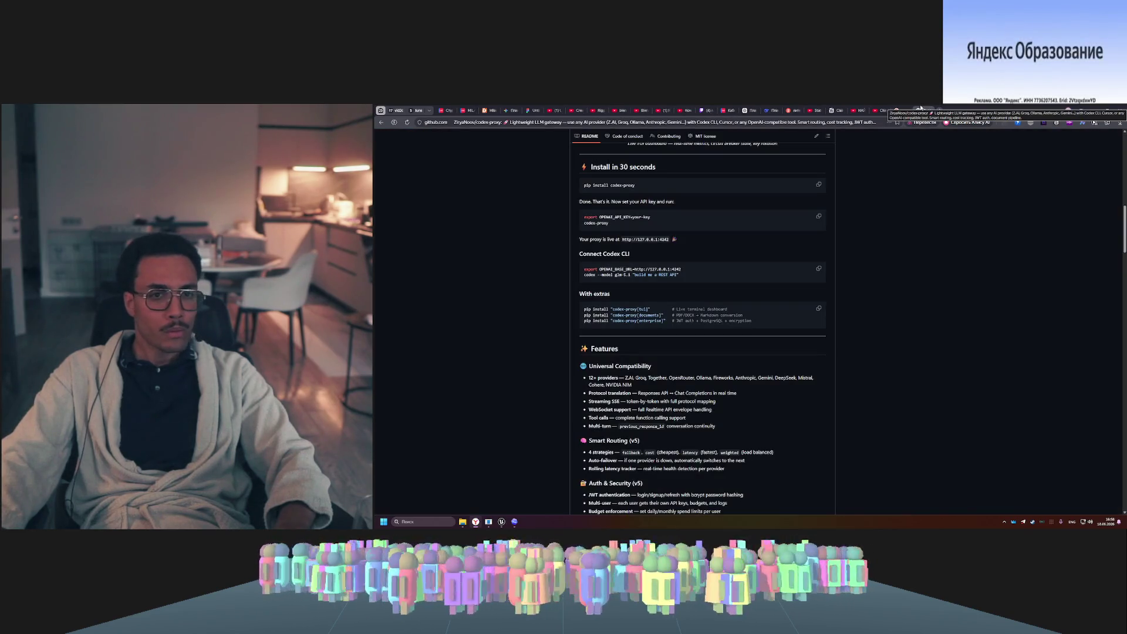
left_click(921, 108)
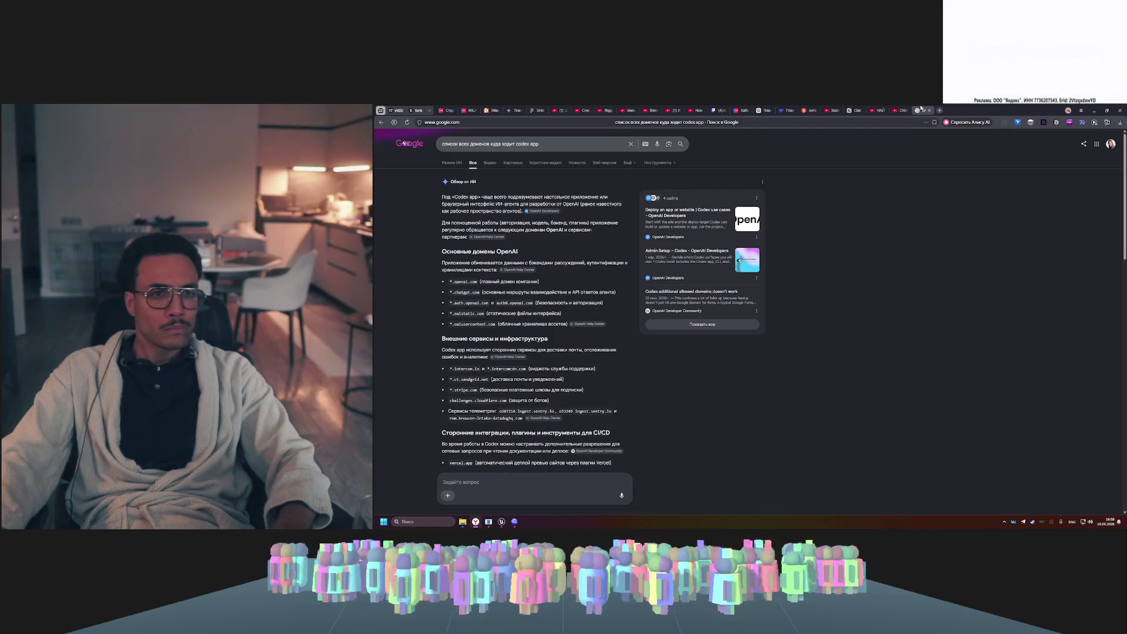
left_click(921, 109)
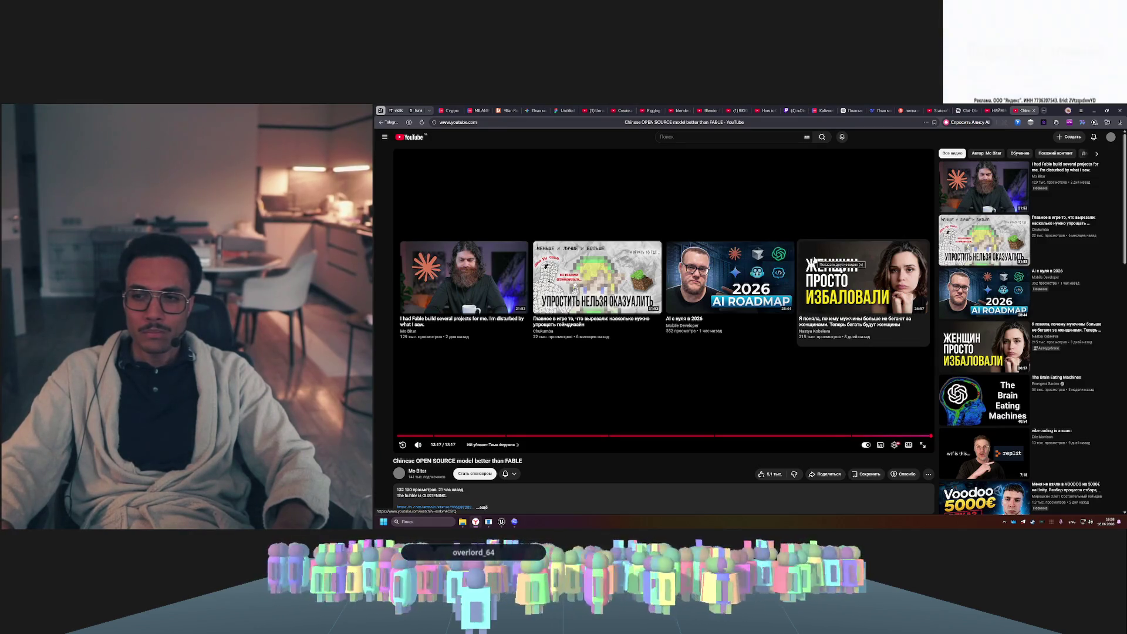
- Close the Chinese model and НАЙМ МЕРТВ? tabs, pause State of Unreal 2026, and return to Unreal
middle_click(1020, 109)
middle_click(1017, 108)
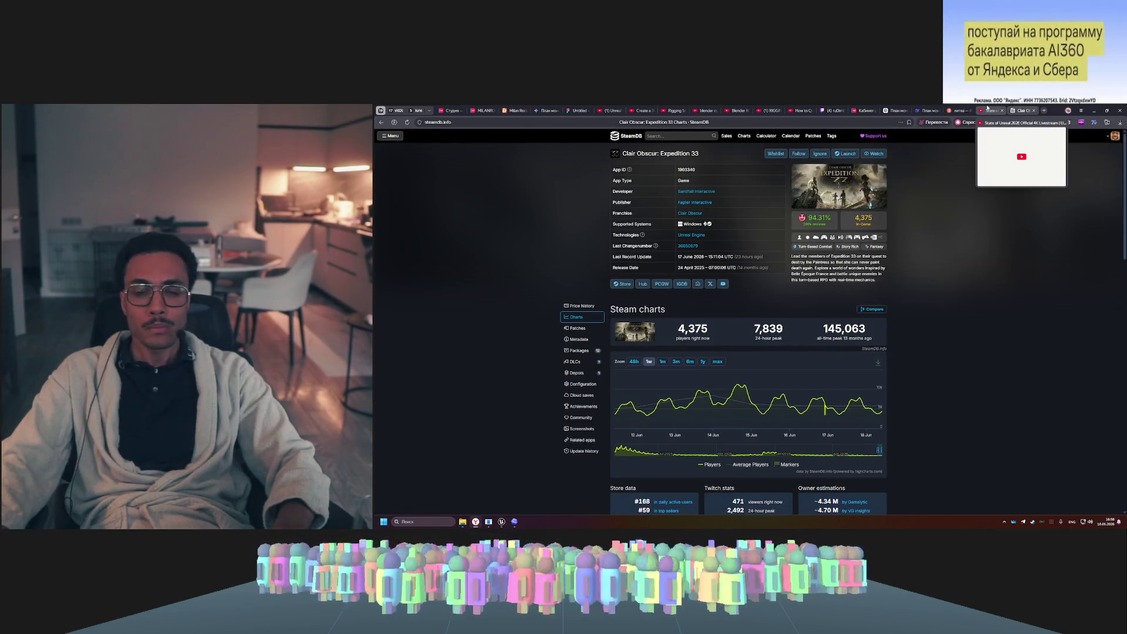
left_click(988, 109)
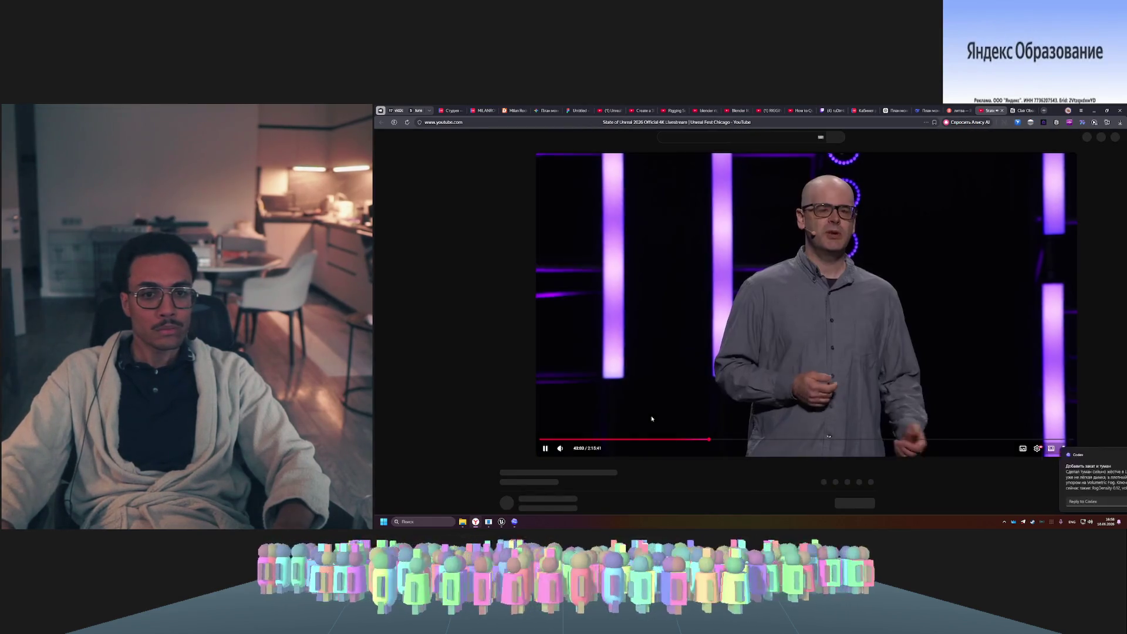
key("space")
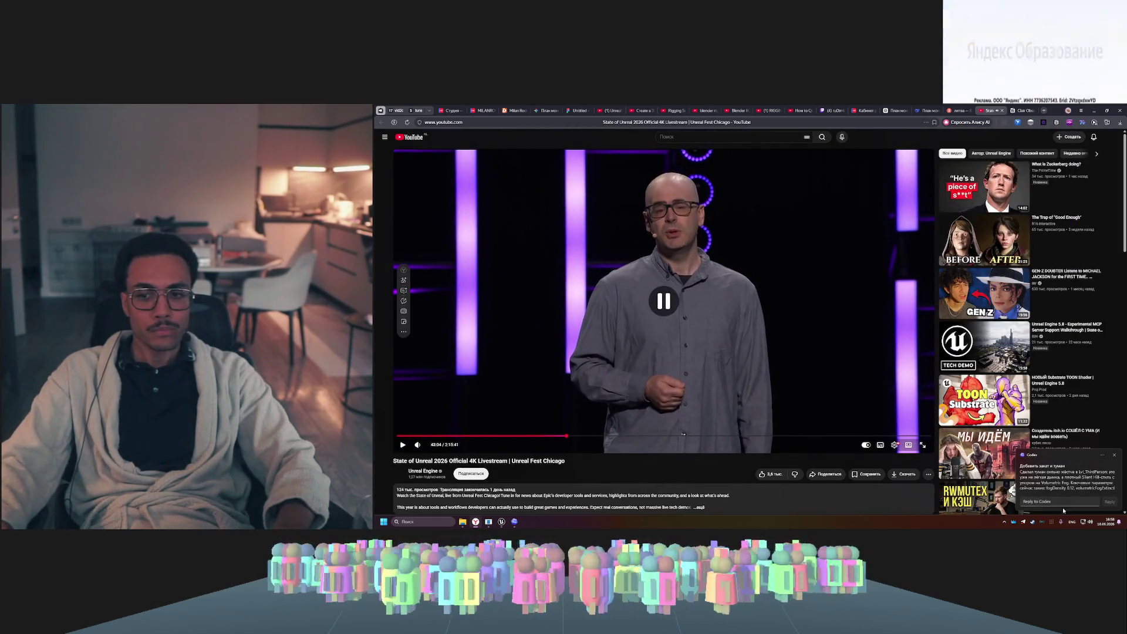
left_click(514, 522)
left_click(501, 522)
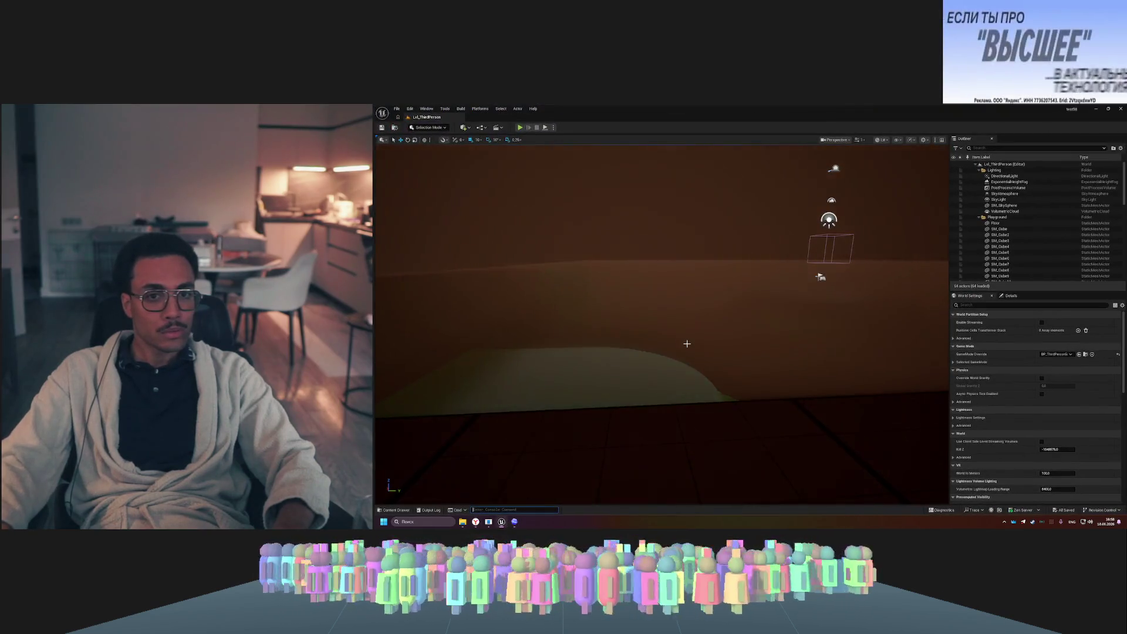
- Play the ThirdPerson level, run the character through the dark fog, stop, and bring up Codex
left_click(520, 127)
key("w")
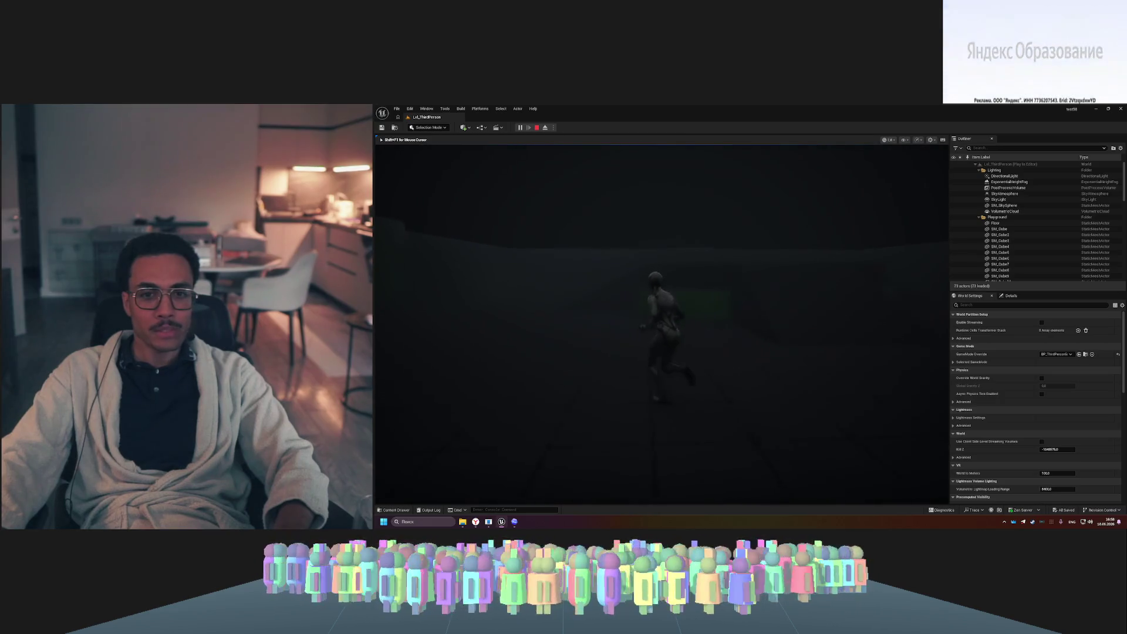
key("Escape")
left_click(515, 521)
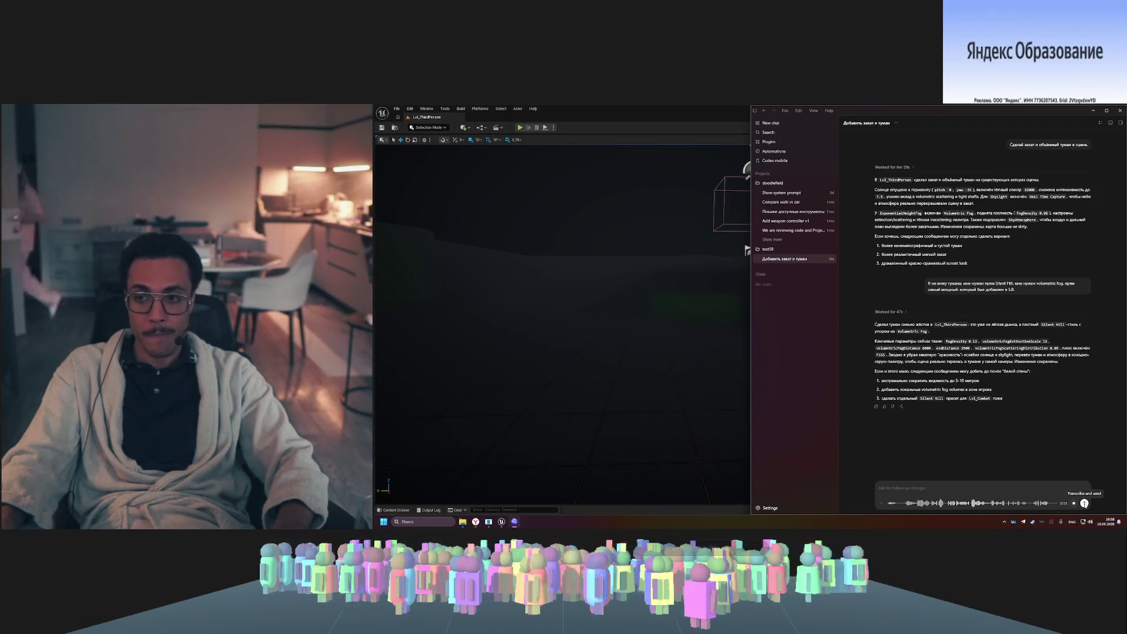
- Orbit the Unreal viewport to check the lighting, then return to Codex for the sunset-and-fog follow-up
left_click(667, 277)
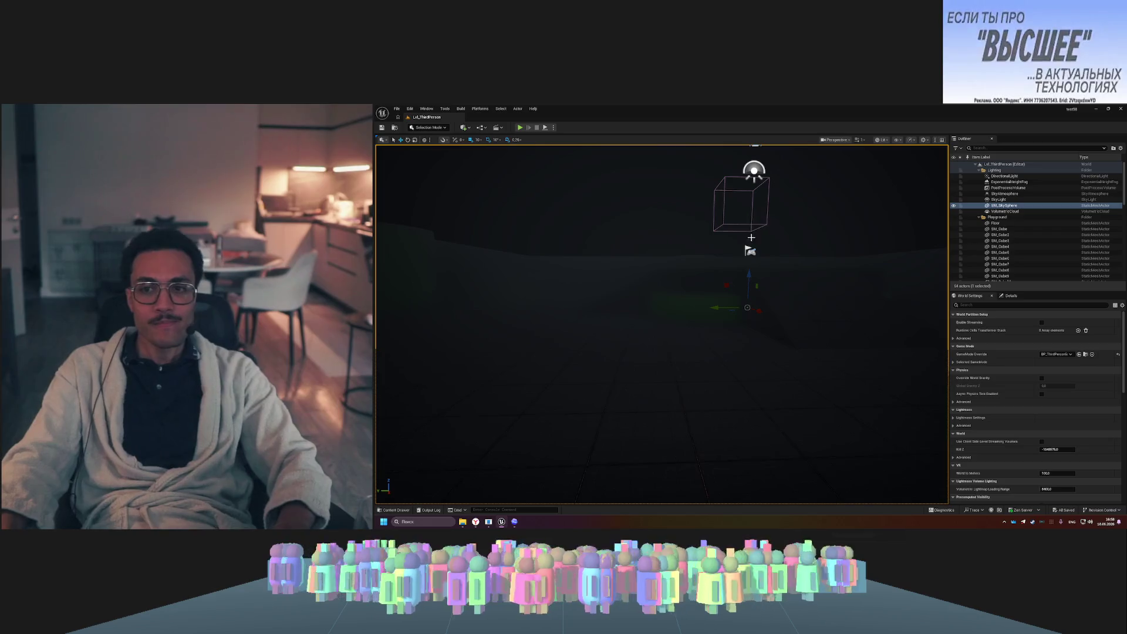
left_click_drag(846, 324, 822, 329)
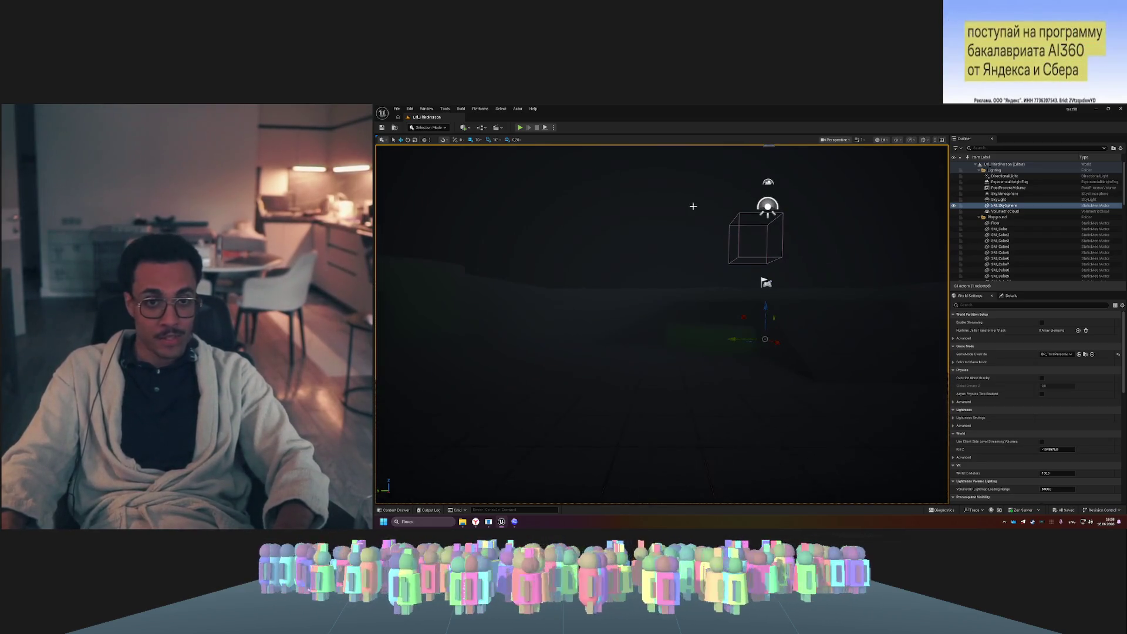
left_click(515, 522)
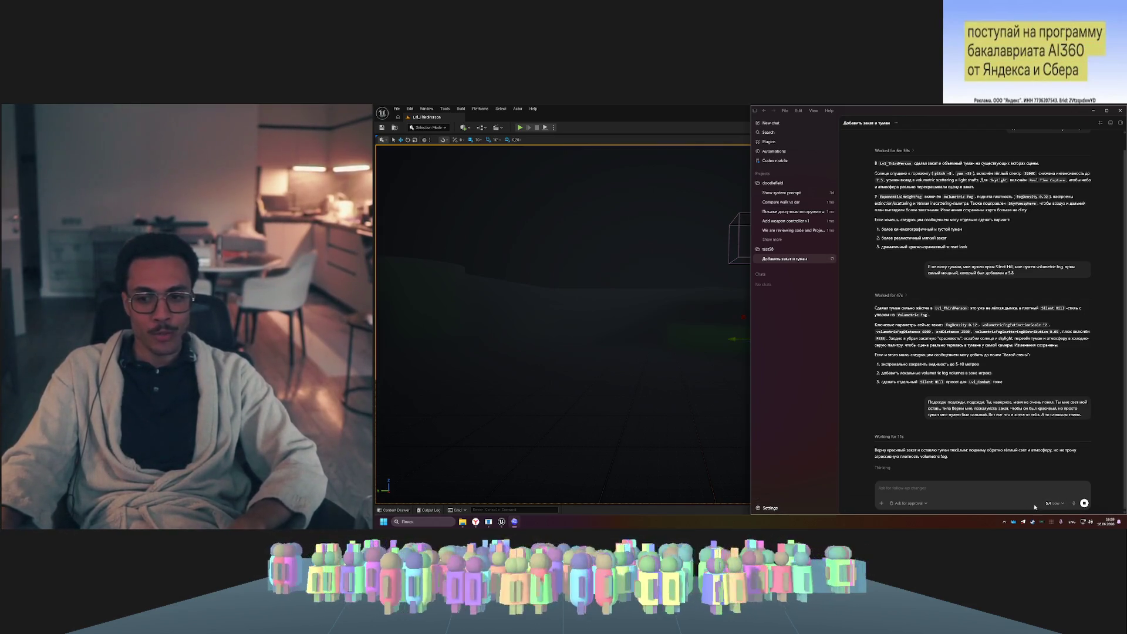
- Keep GPT-5.4 Low, then play the Unreal level to see the restored sunset in fog
mouse_move(1068, 485)
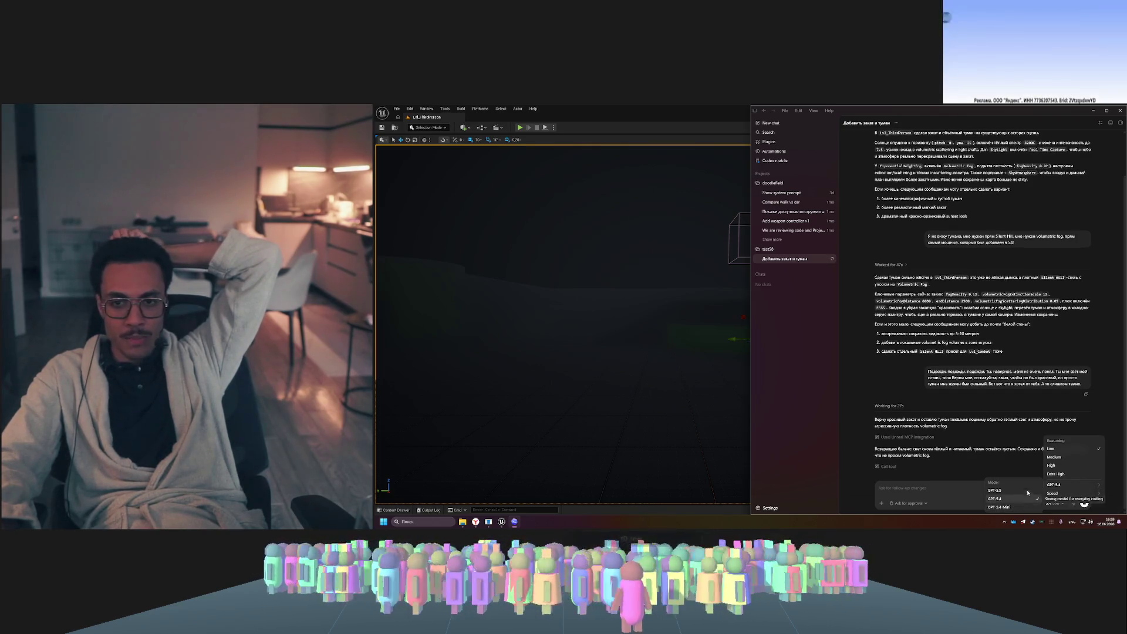
left_click(890, 374)
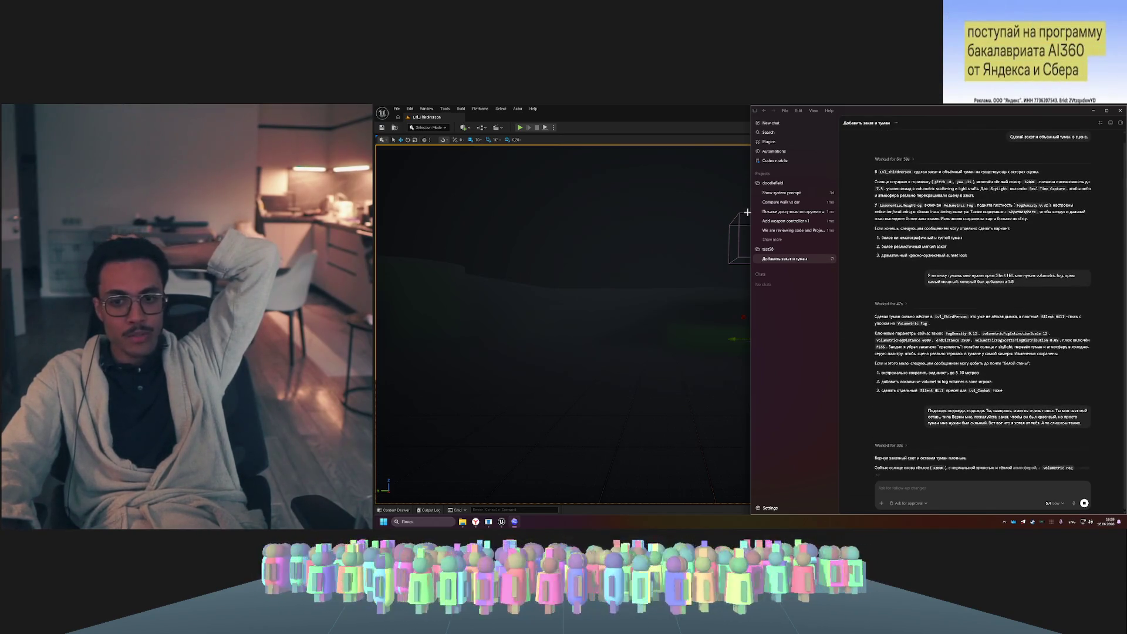
left_click(722, 150)
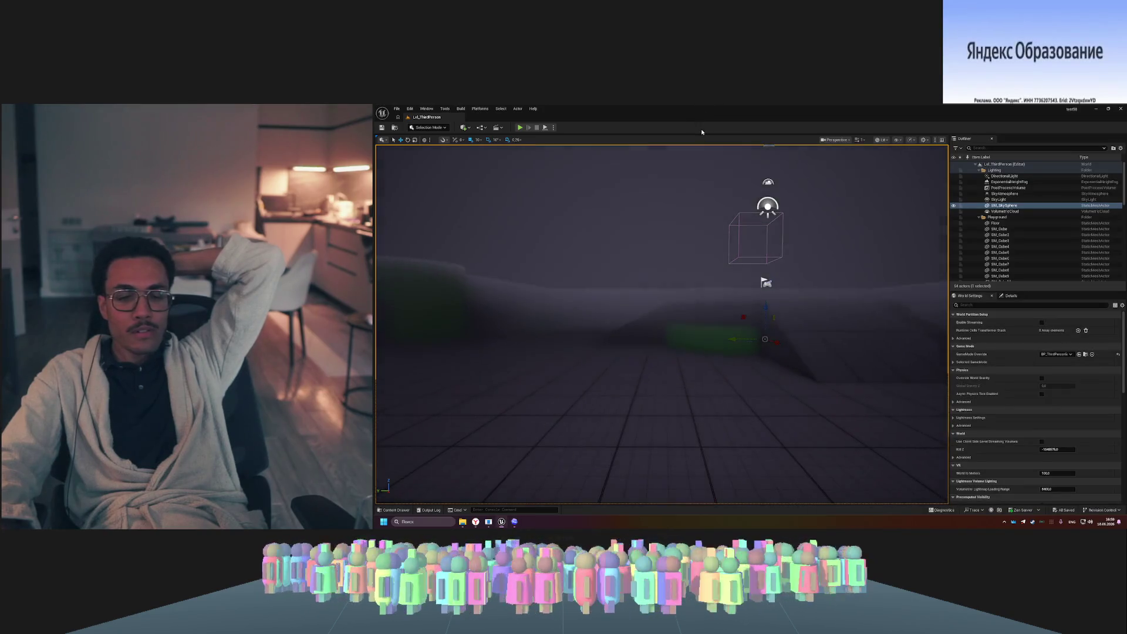
left_click(521, 128)
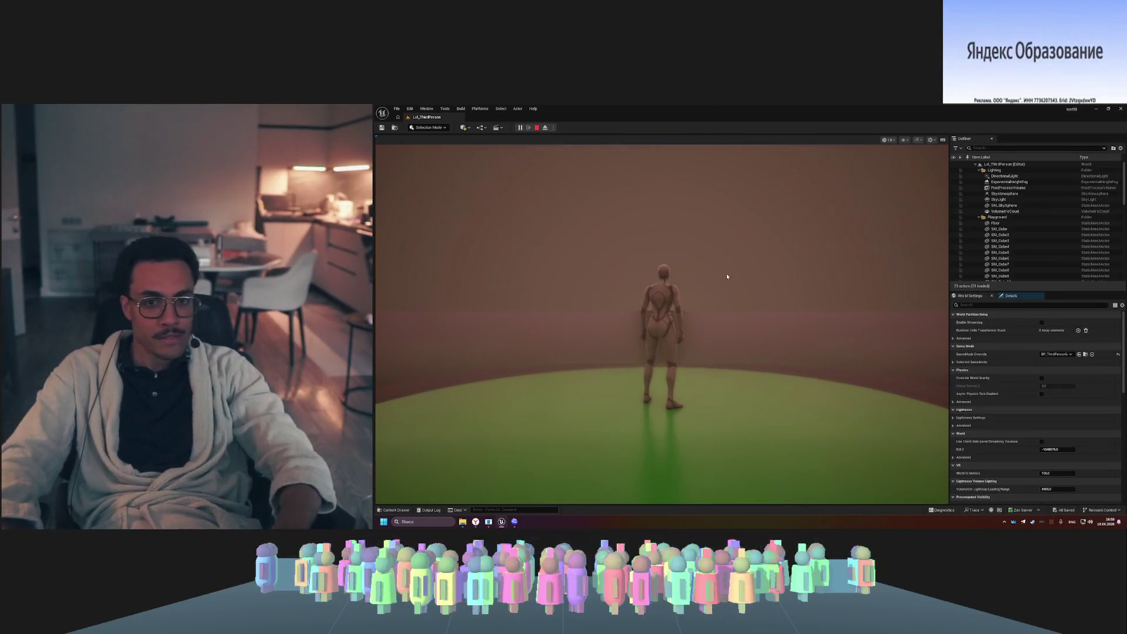
- Run the character on and off the green platforms through the pink fog, then stop playing
key("w")
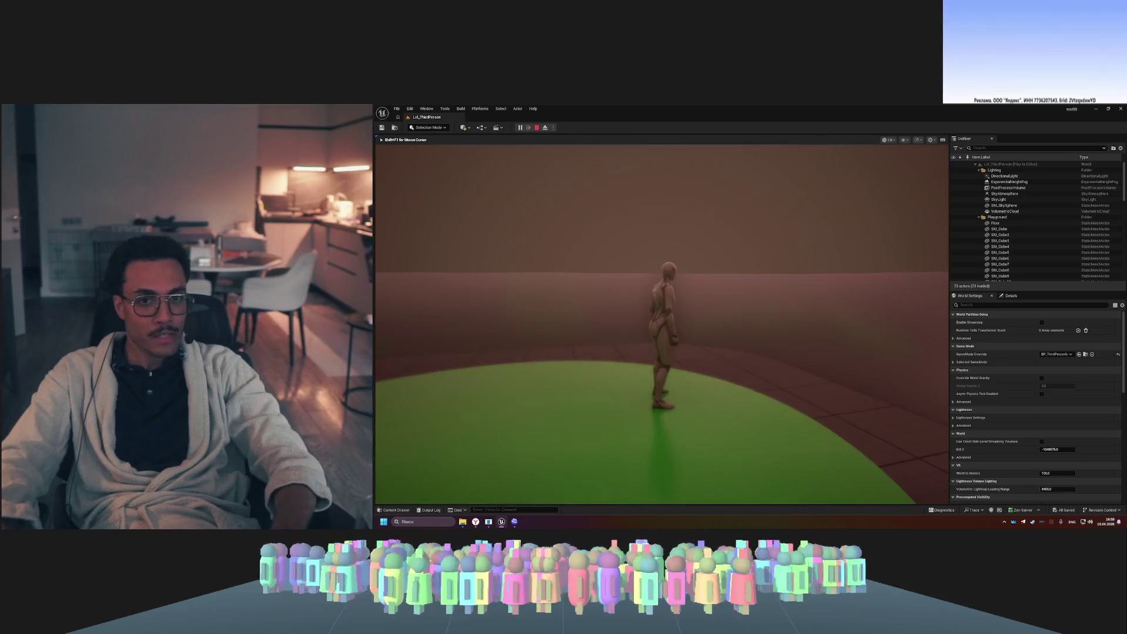
key("w")
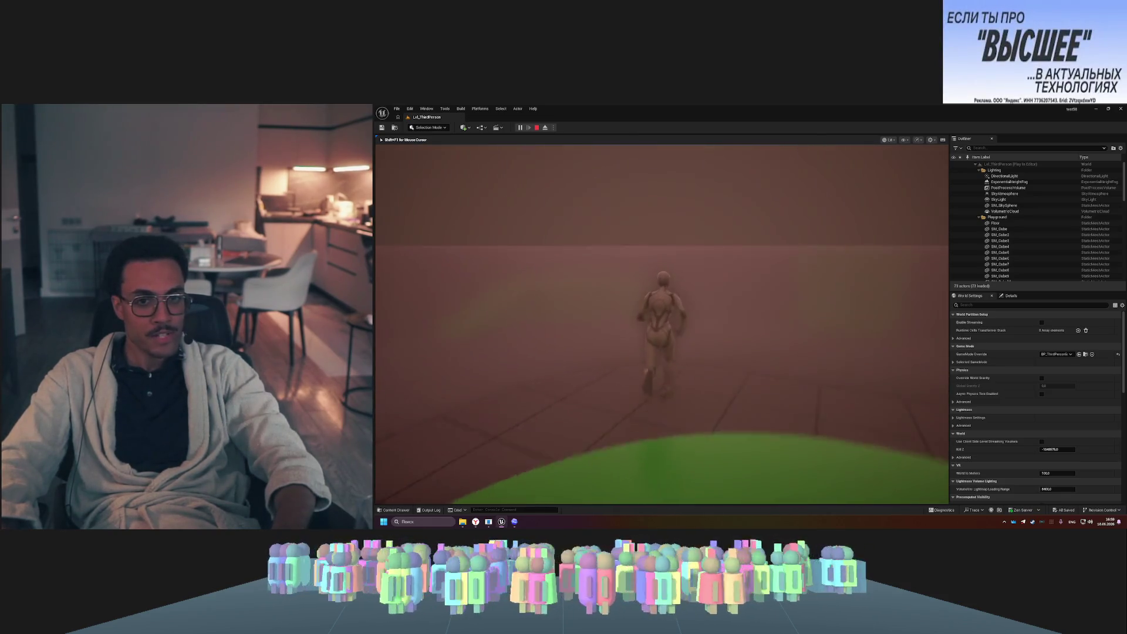
key("w")
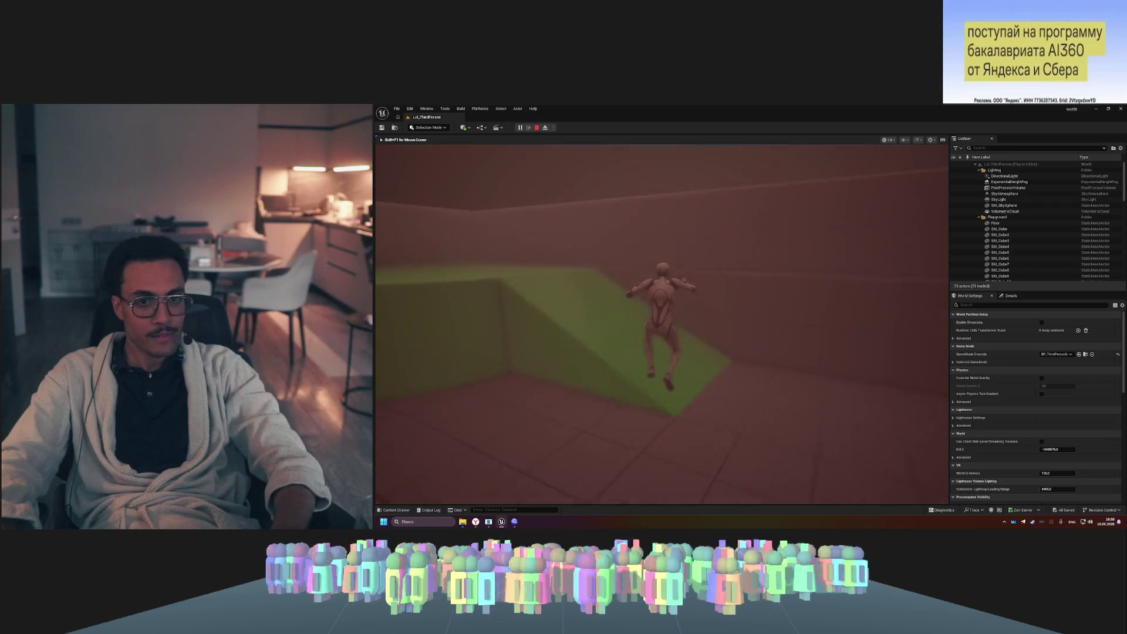
key("w")
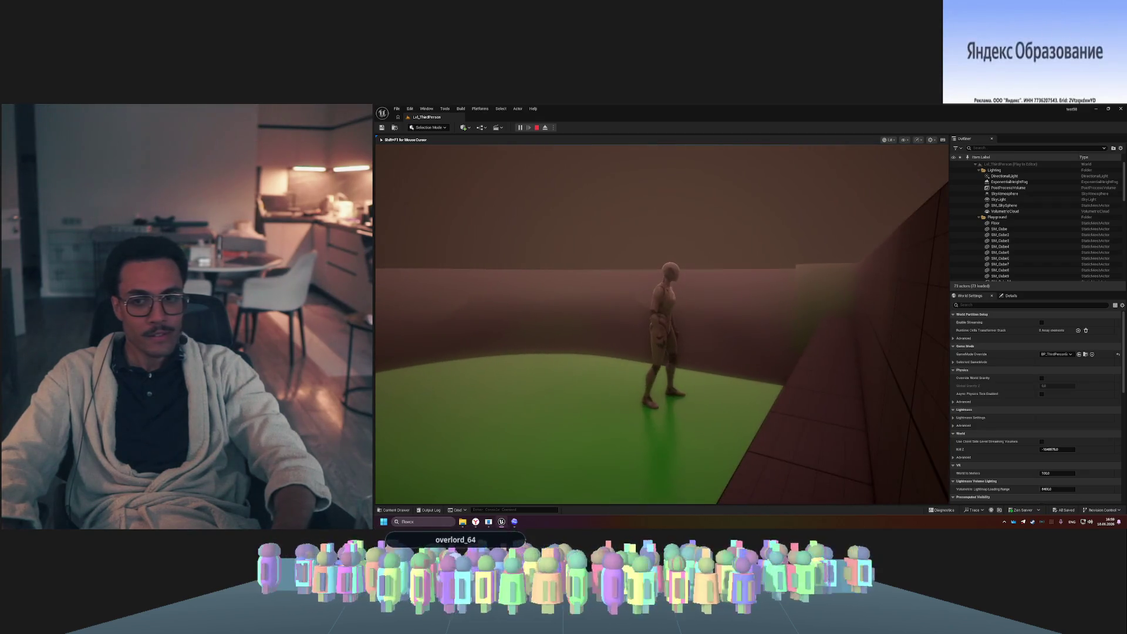
key("w")
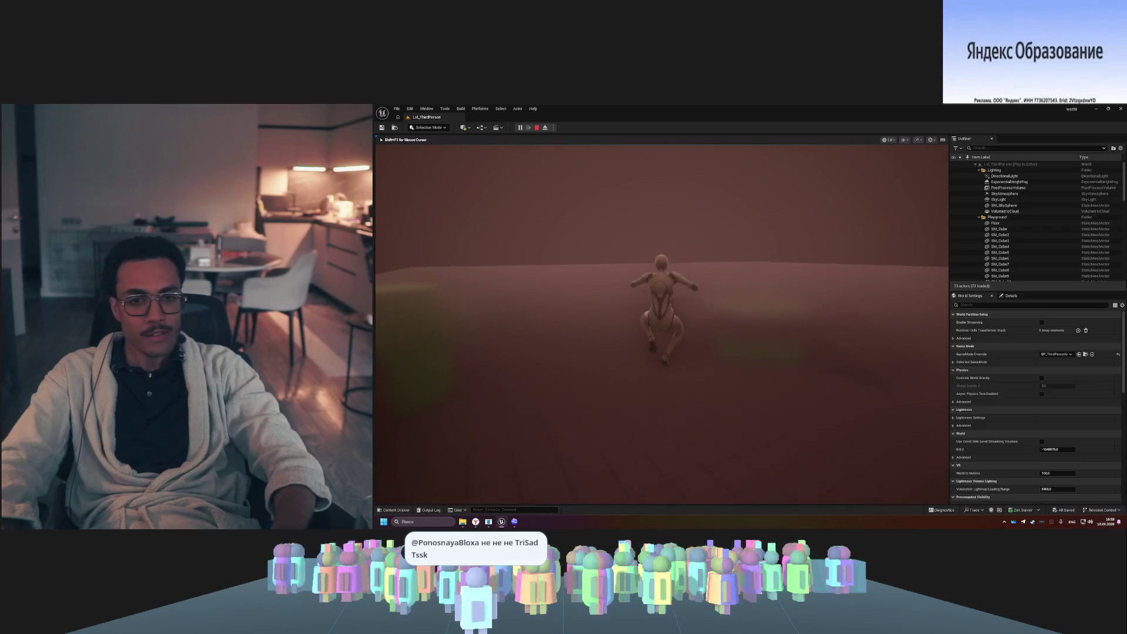
key("w")
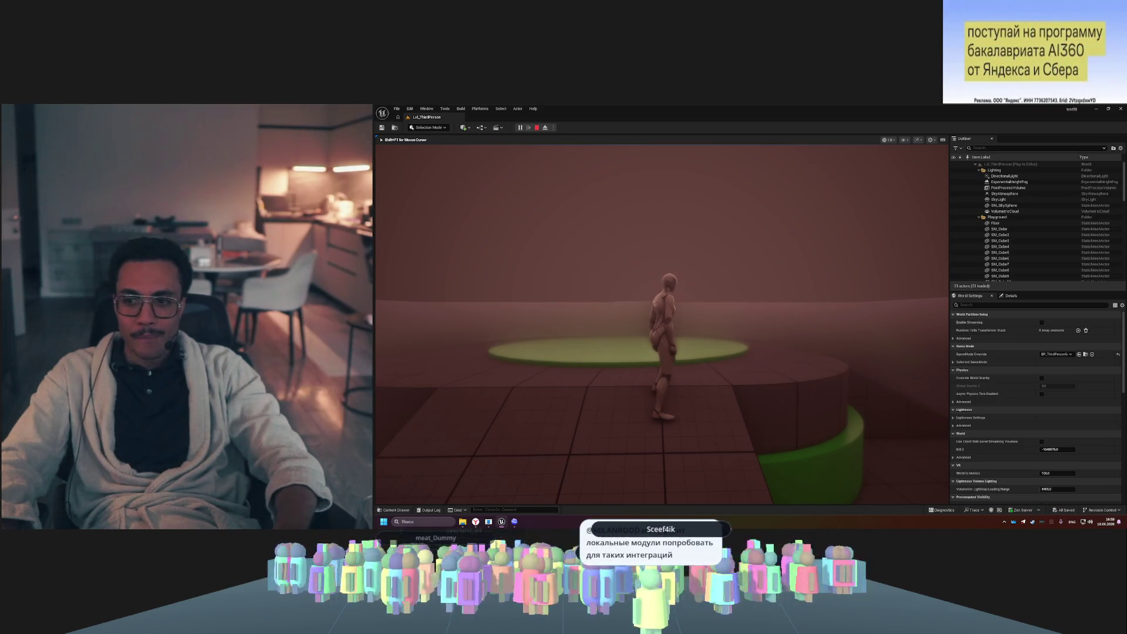
key("Escape")
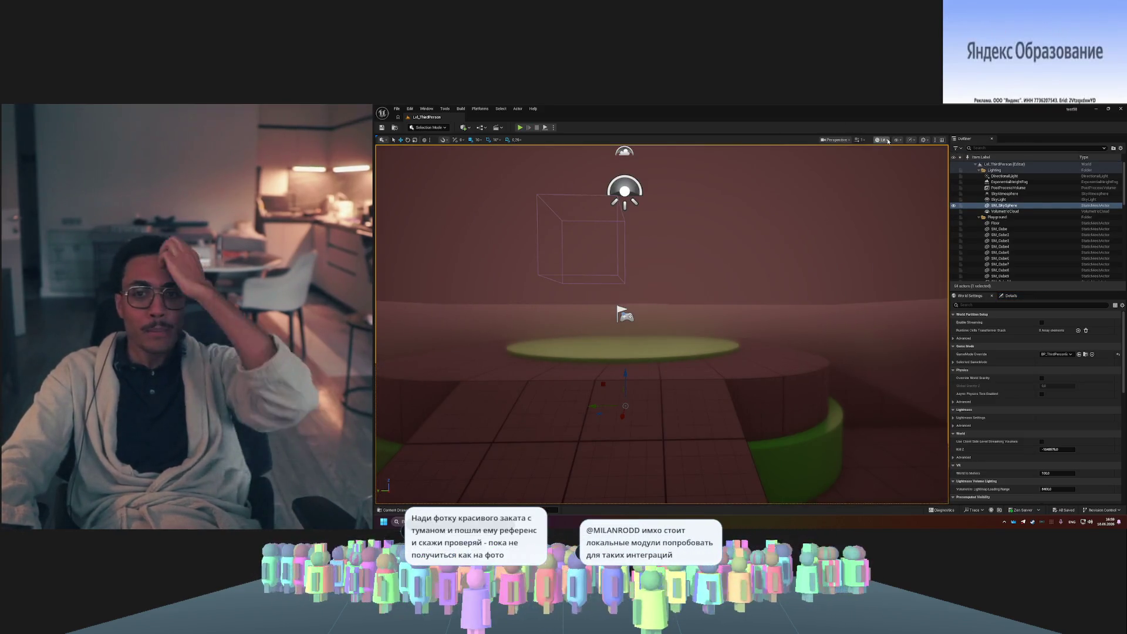
- Set the Codex agent to GPT-5.4-Mini with Medium reasoning effort
key("alt+Tab")
left_click(1055, 503)
mouse_move(1074, 494)
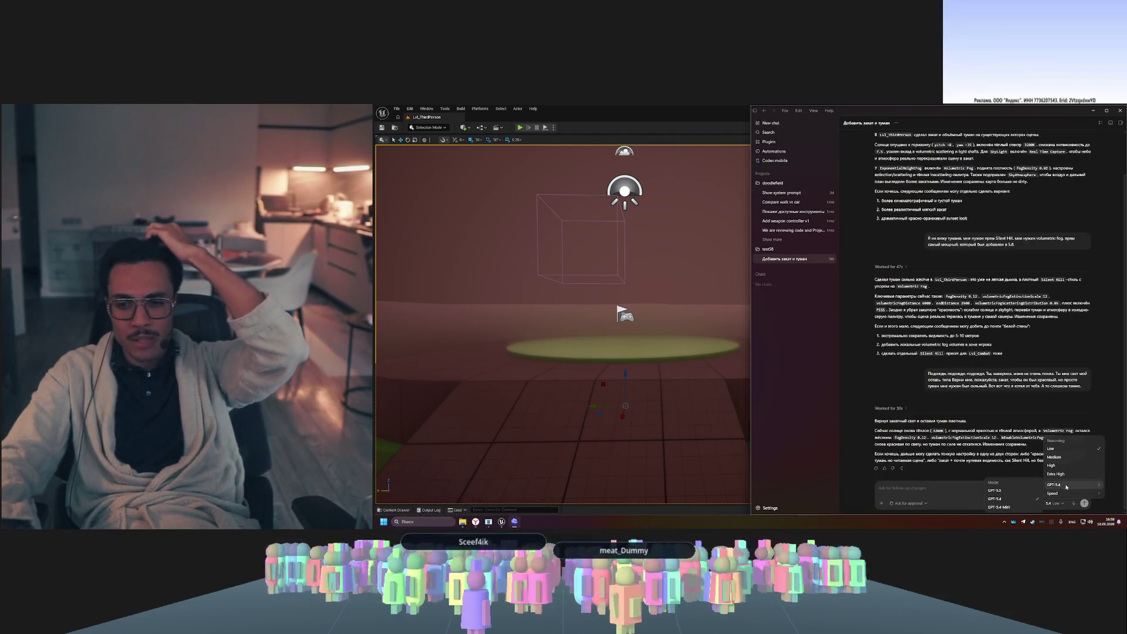
left_click(1000, 506)
left_click(1046, 503)
left_click(1046, 465)
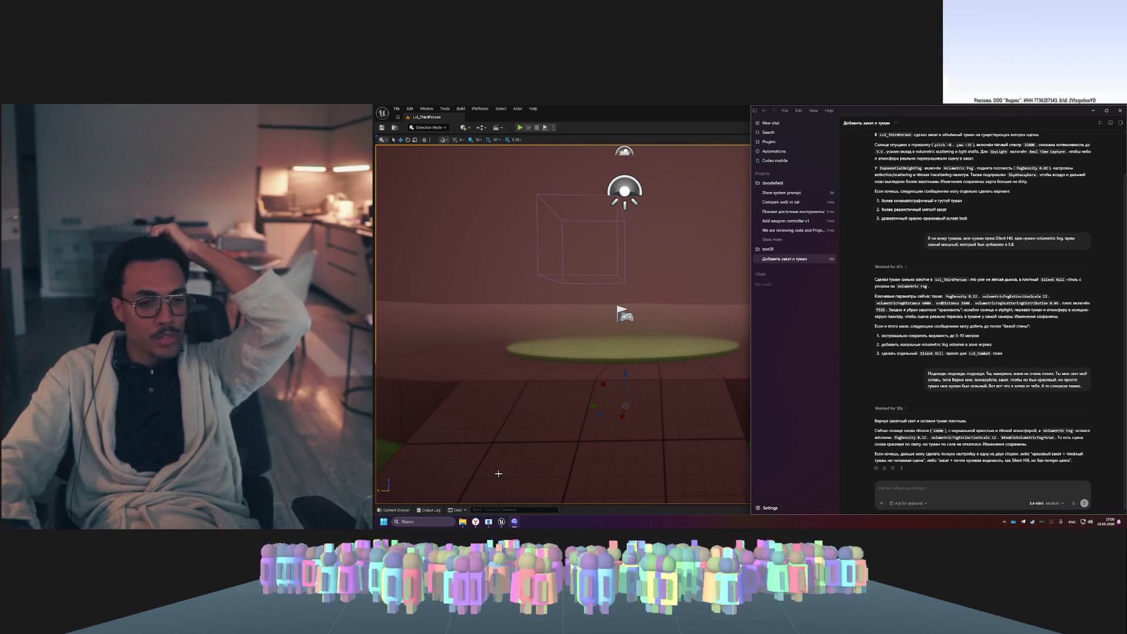
- Search Yandex for 'закат с туманом' in a new browser tab and open an image result
key("alt+Tab")
left_click(1044, 111)
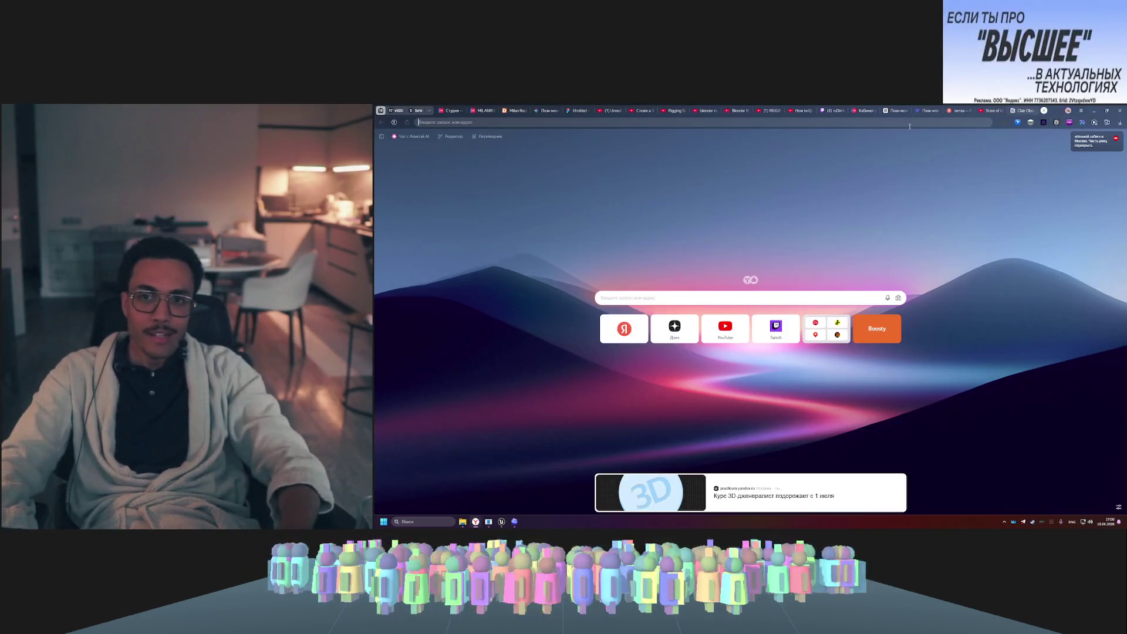
type("pf")
key("BackSpace")
key("BackSpace")
key("alt+shift")
type("закат с тумано")
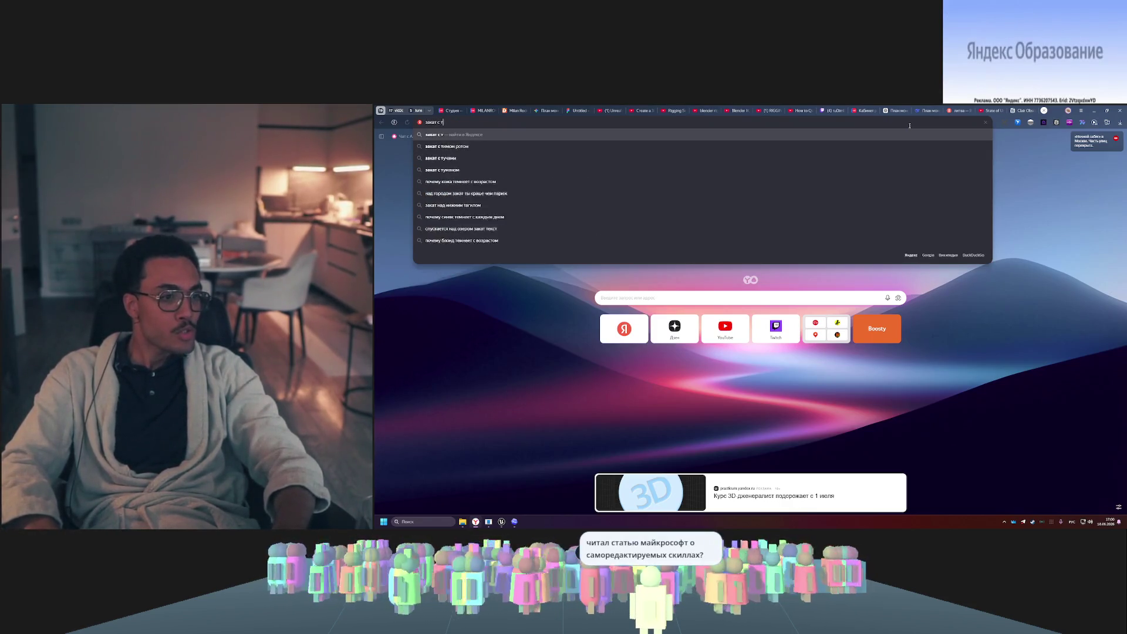
type("м")
key("Return")
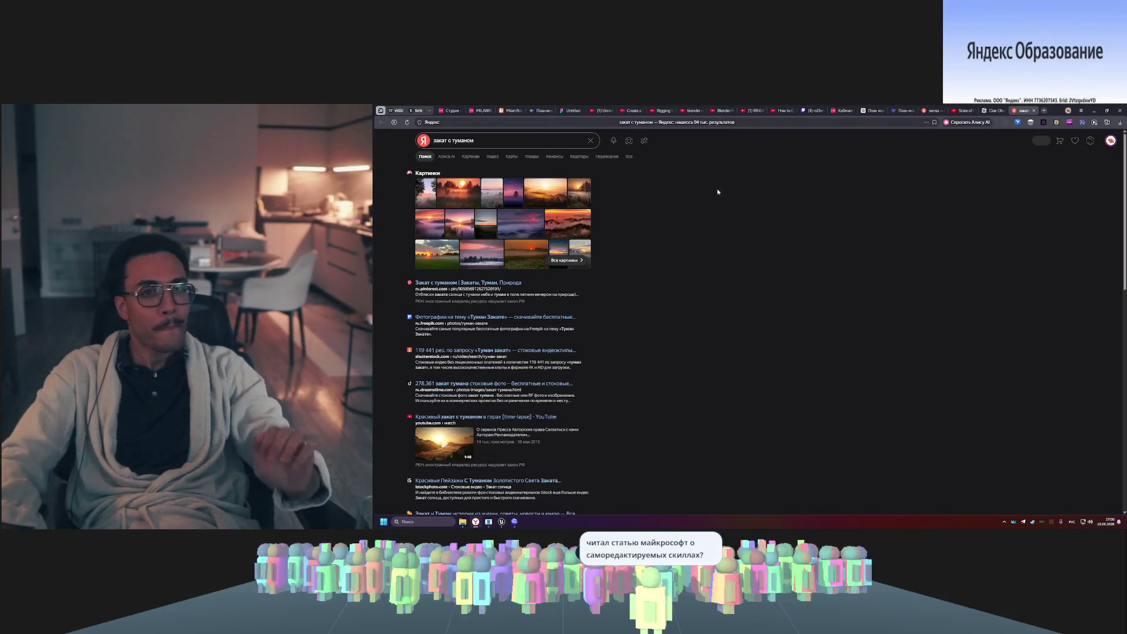
left_click(453, 191)
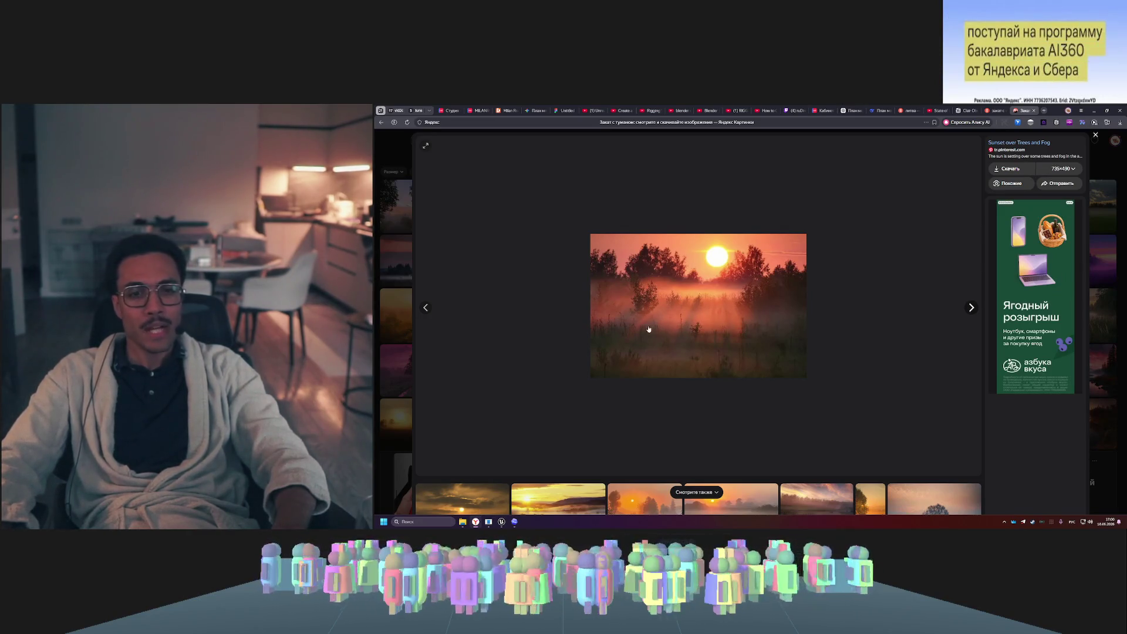
- Browse the golden and red-mountain fog images, then copy the sunset-over-trees-in-fog photo
scroll(719, 324, "down", 2)
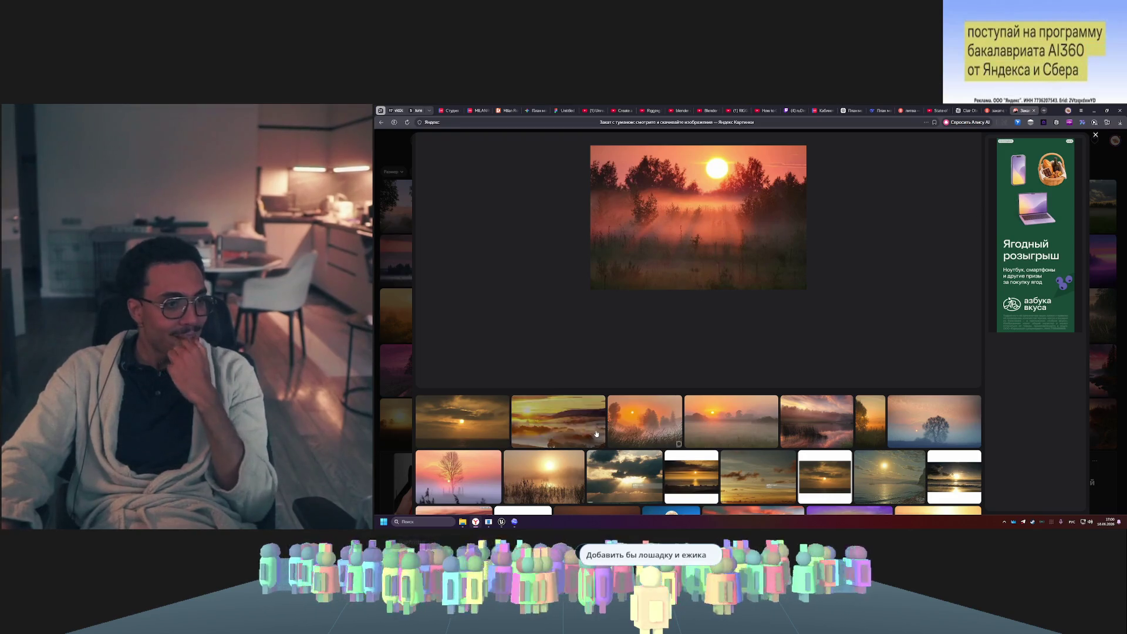
left_click(596, 434)
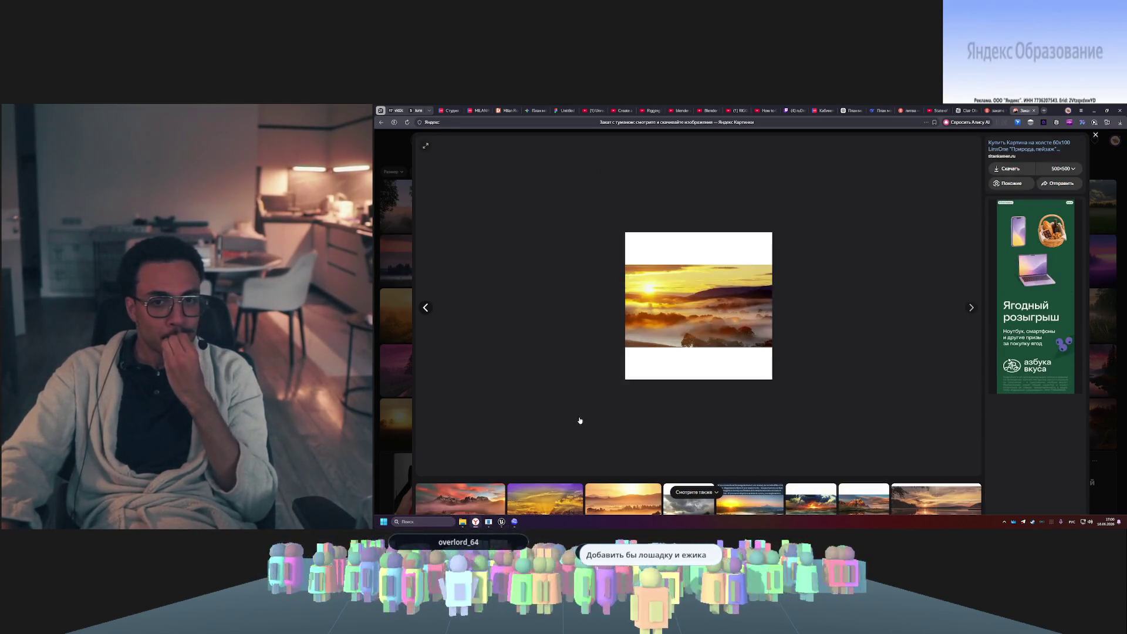
scroll(639, 409, "down", 2)
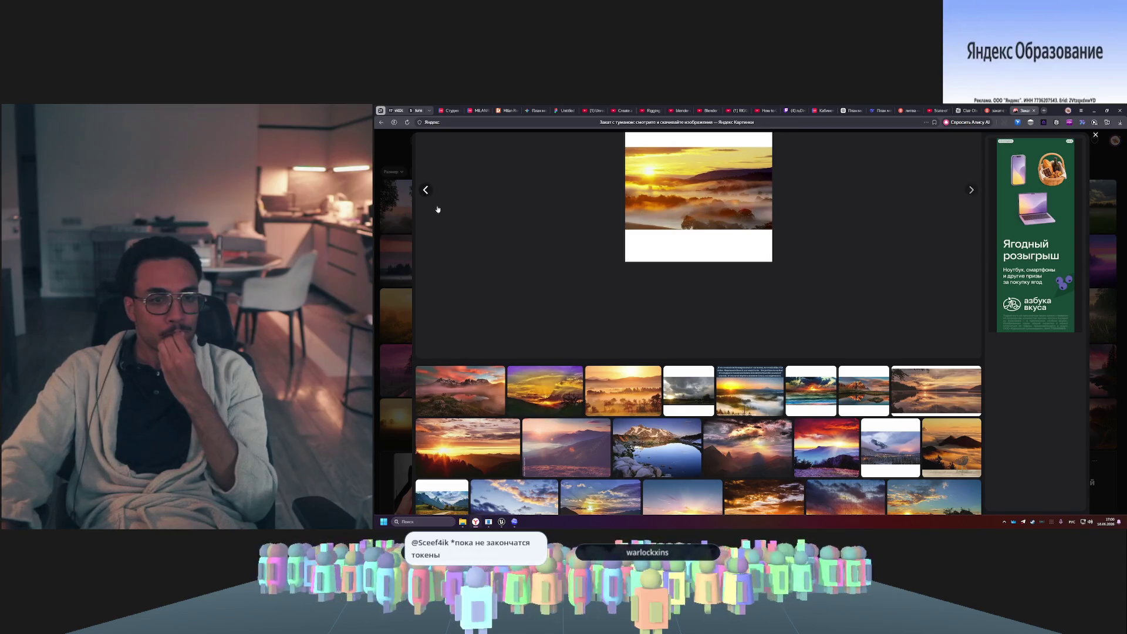
left_click(464, 405)
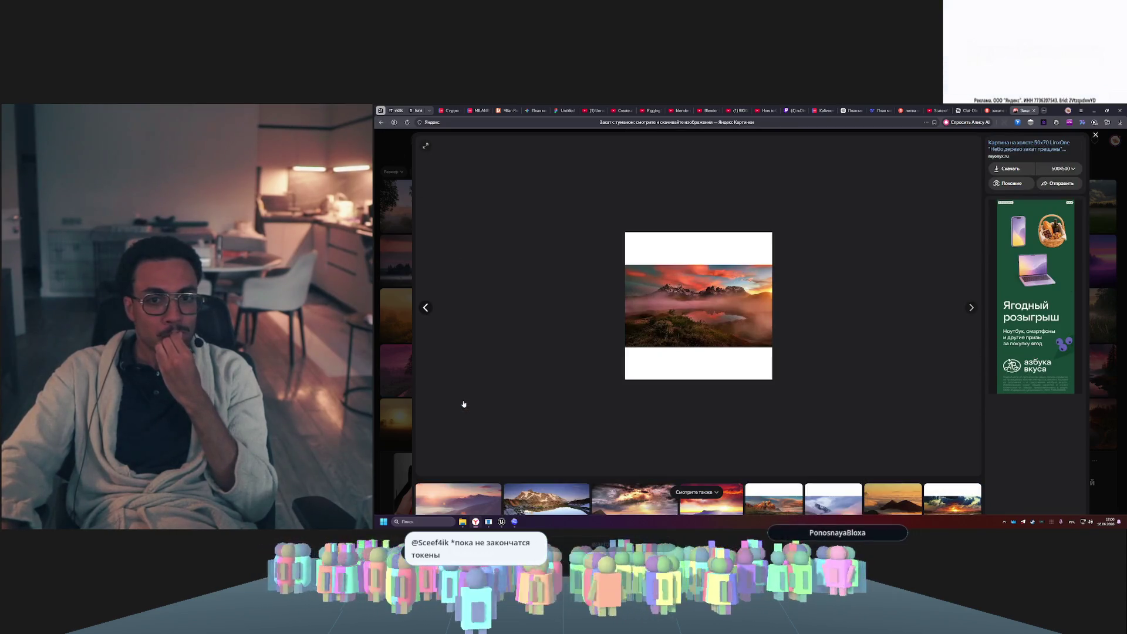
left_click(381, 123)
left_click(382, 124)
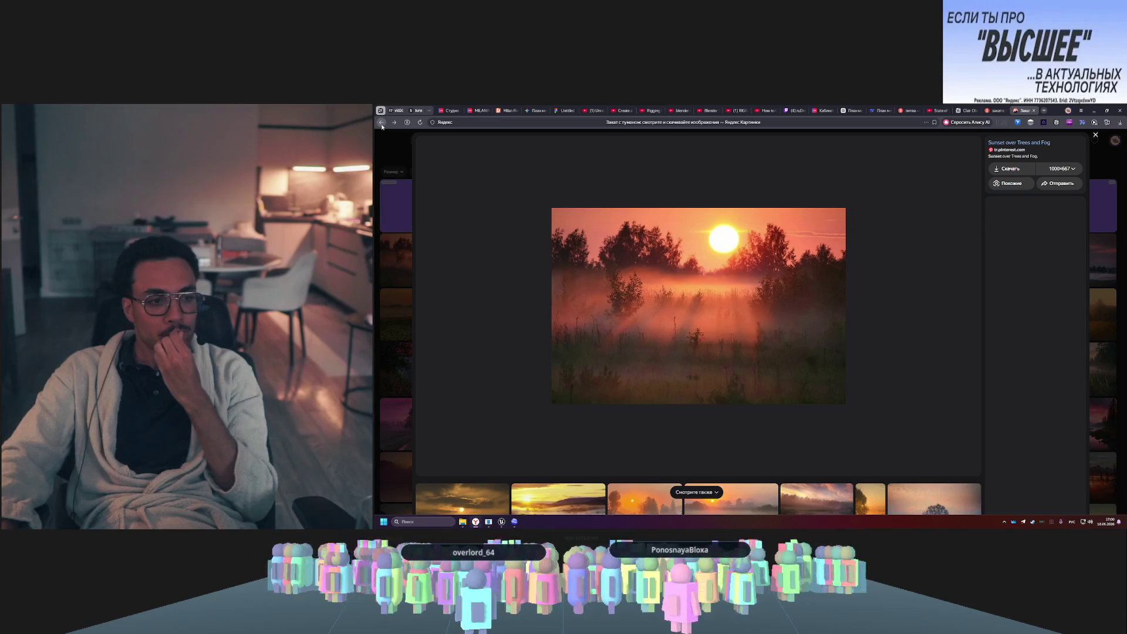
right_click(729, 306)
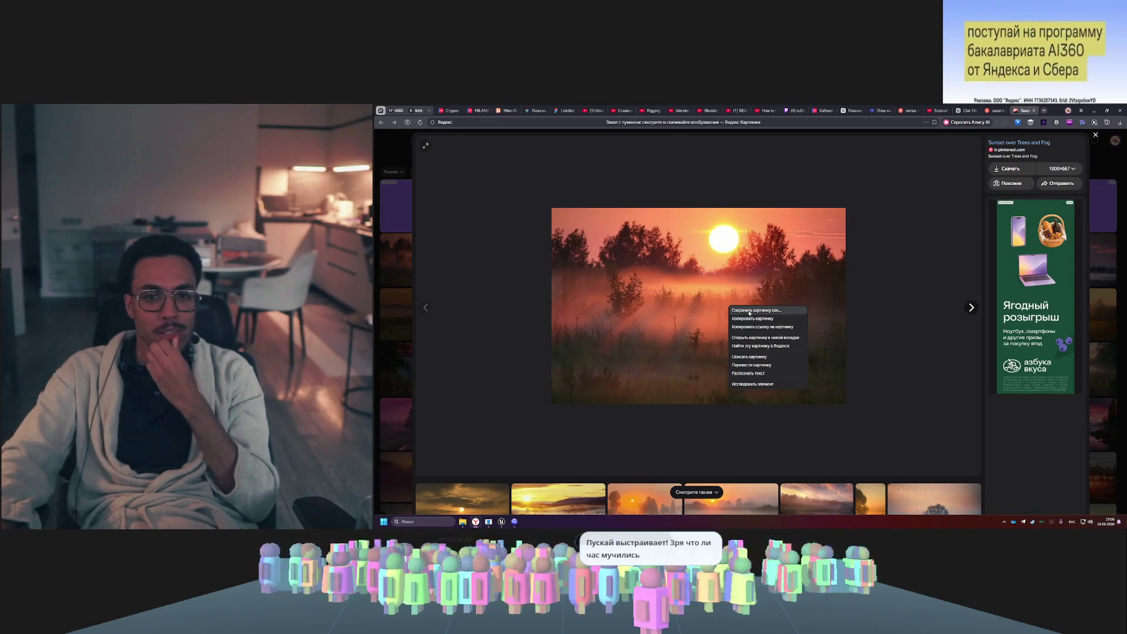
left_click(775, 319)
key("alt+Tab")
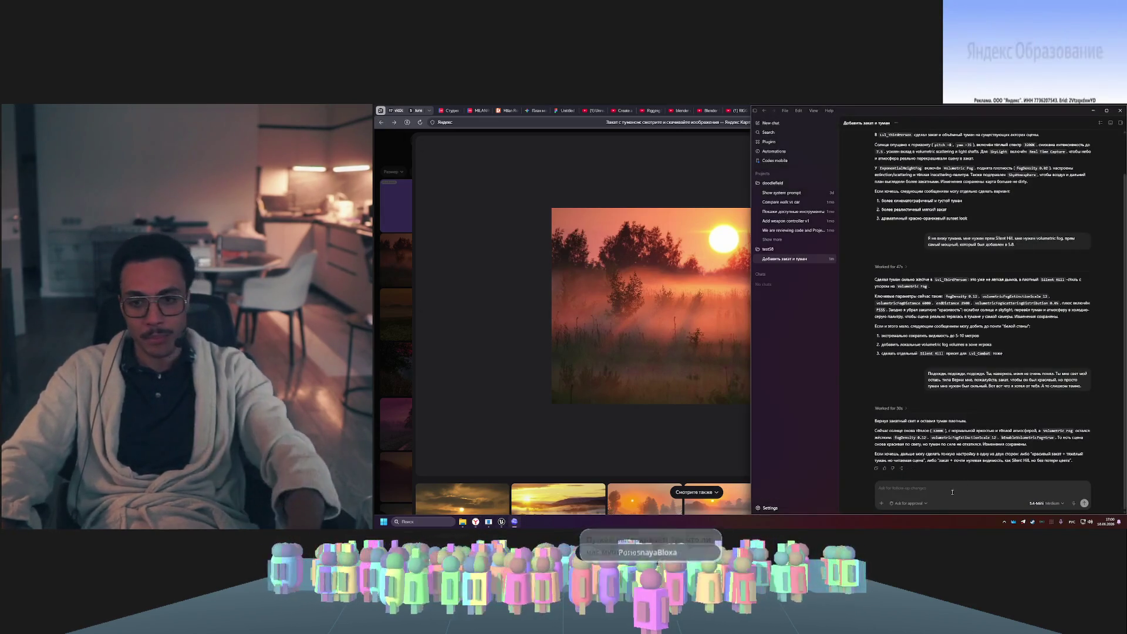
- Paste the sunset photo with a recreate-this-scene request and send it using GPT-5.4 High
key("ctrl+v")
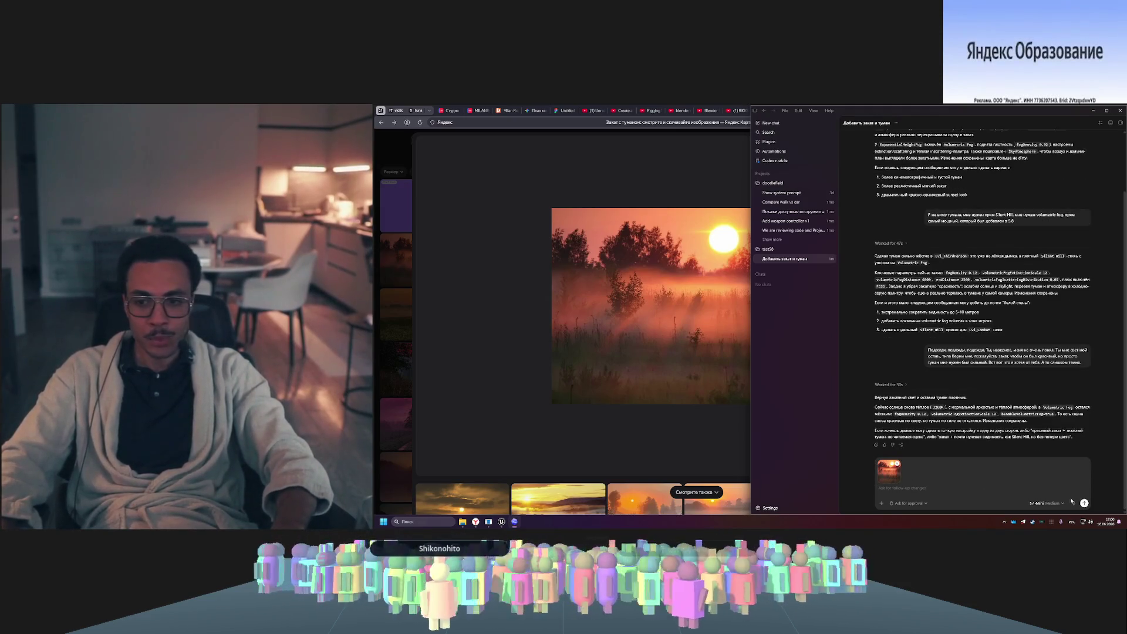
left_click(1074, 504)
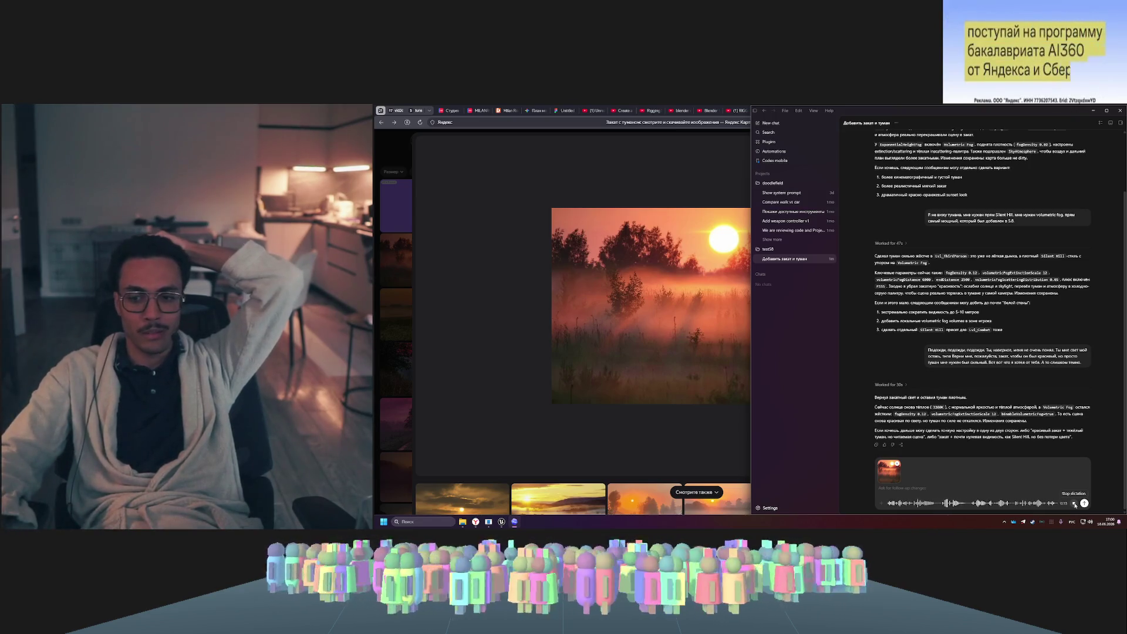
mouse_move(1051, 493)
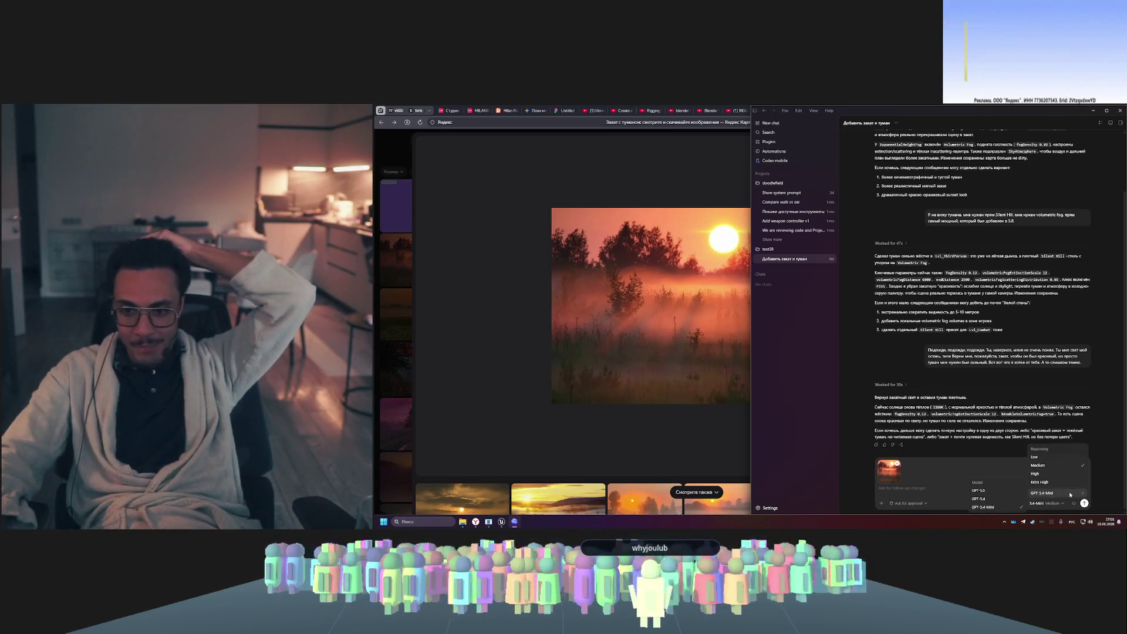
left_click(992, 499)
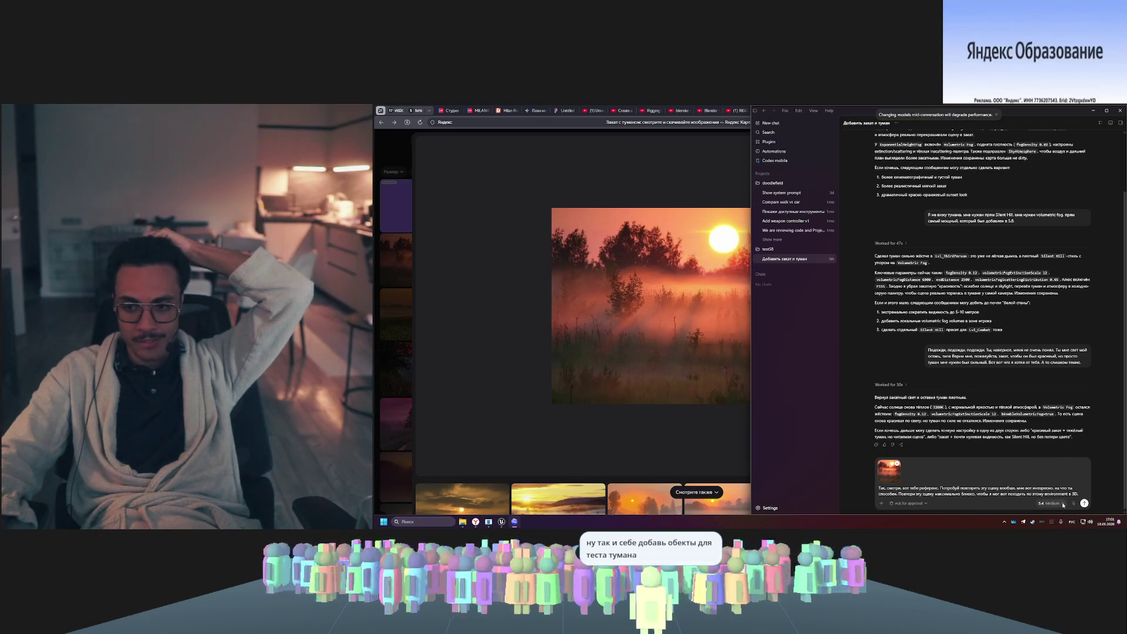
left_click(1067, 503)
left_click(1056, 466)
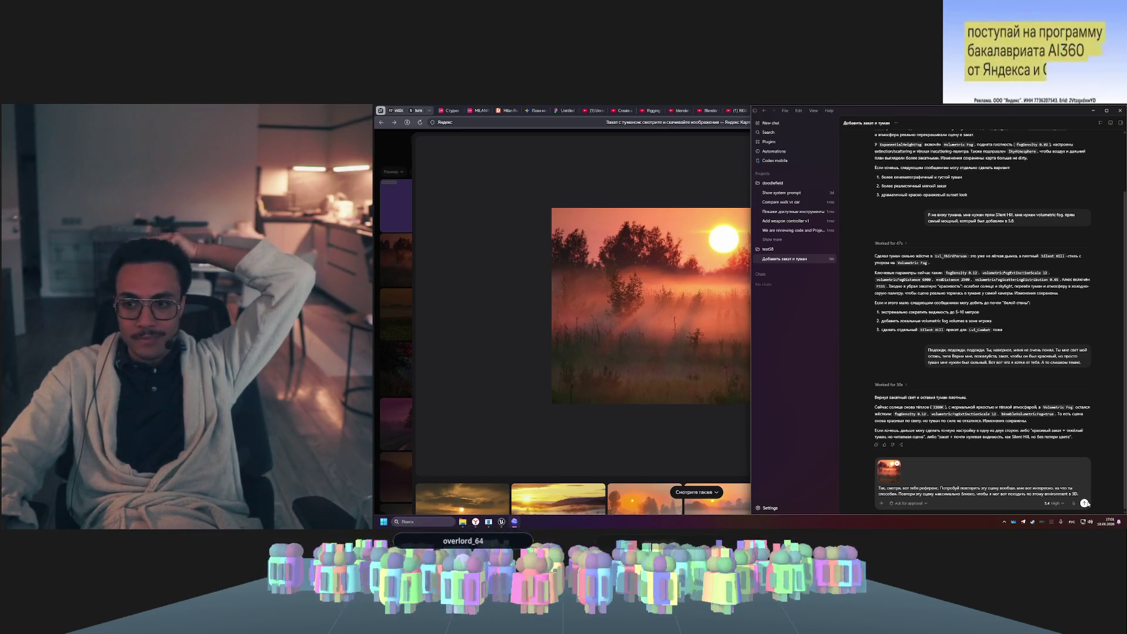
left_click(1084, 503)
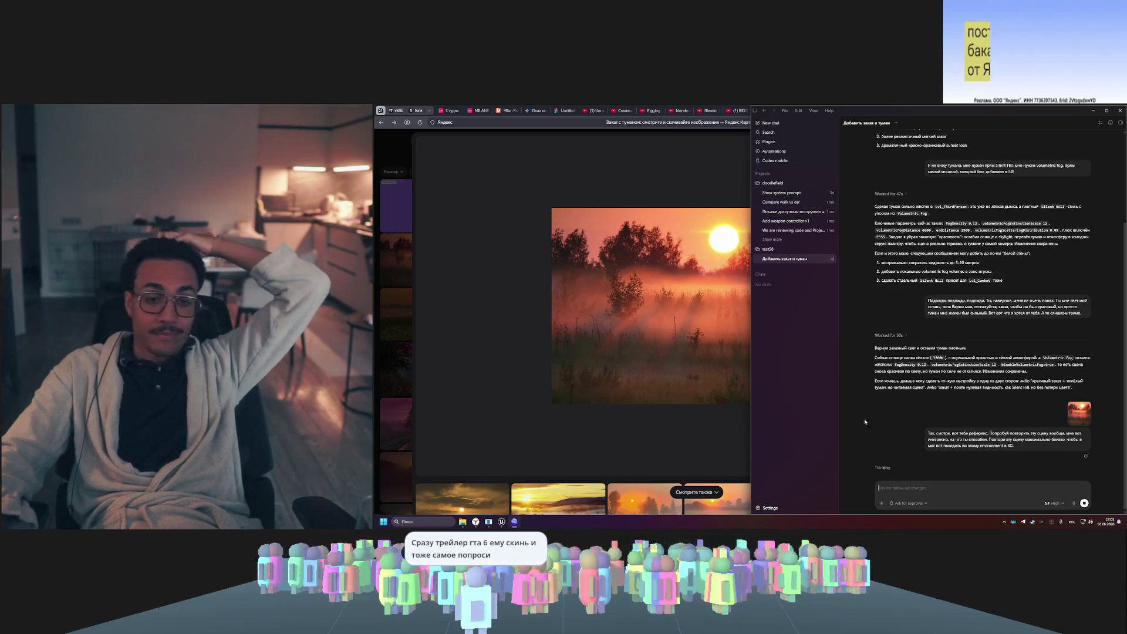
left_click(502, 521)
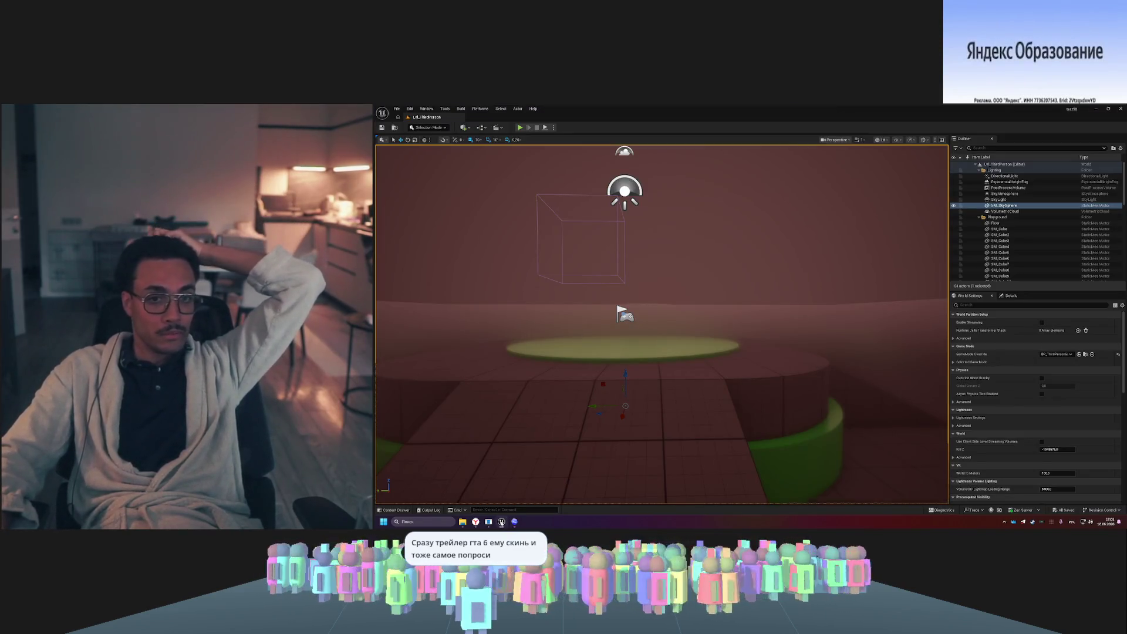
- Watch Codex probe for tree and grass assets beside the level, then return to the sunset photo
left_click(515, 521)
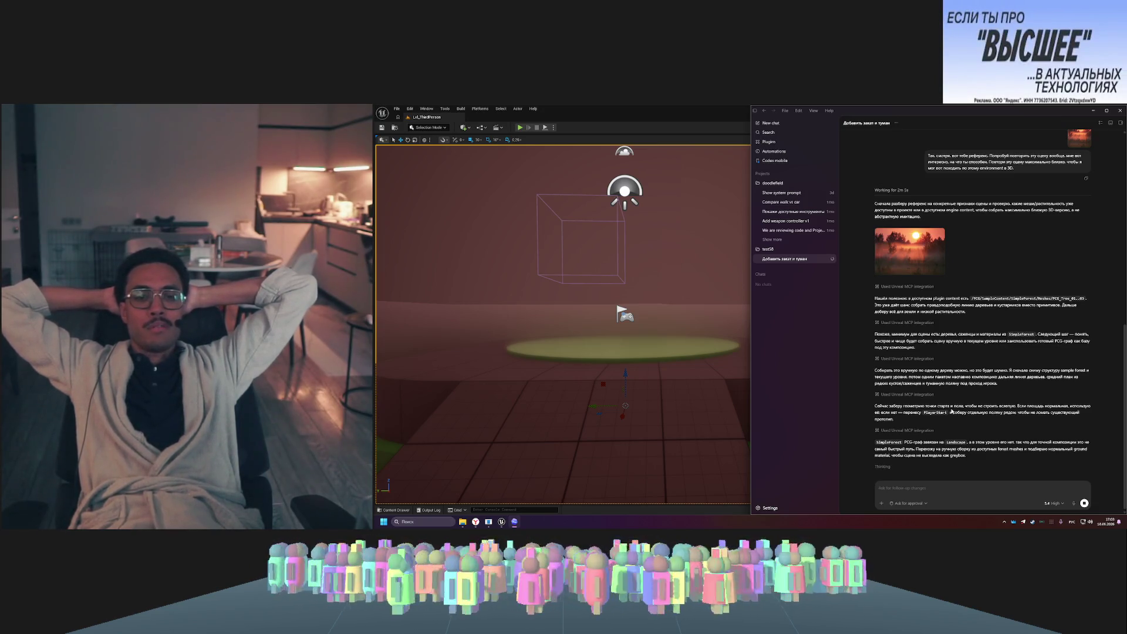
key("alt+Tab")
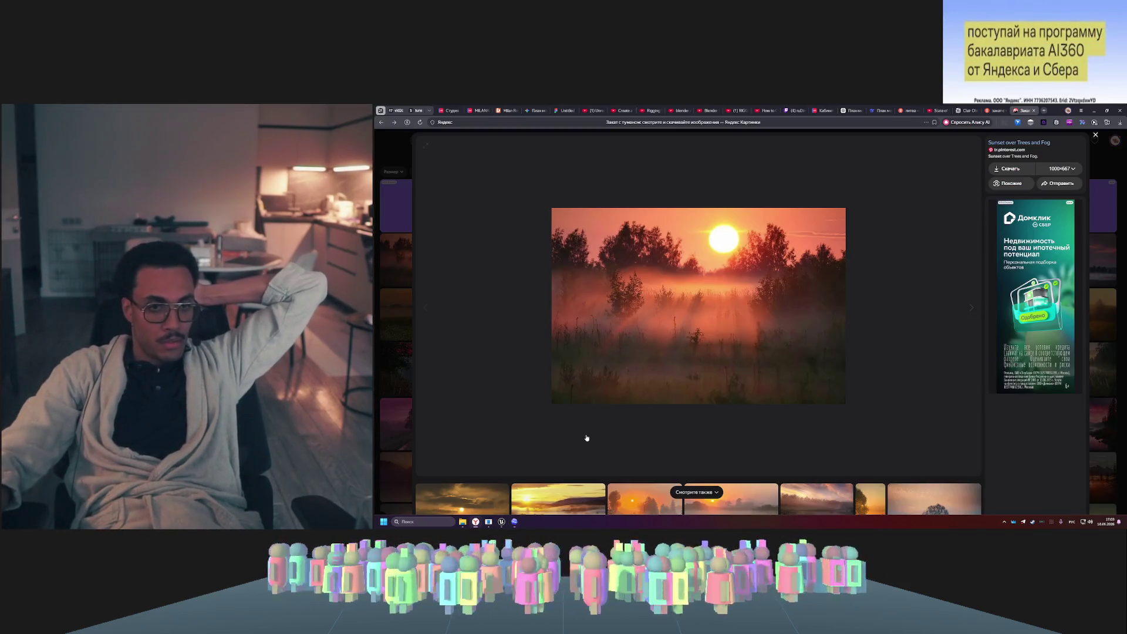
- Find and pause the 5.8 Feature Highlights video on the Unreal Engine channel, then return to Unreal
left_click(934, 112)
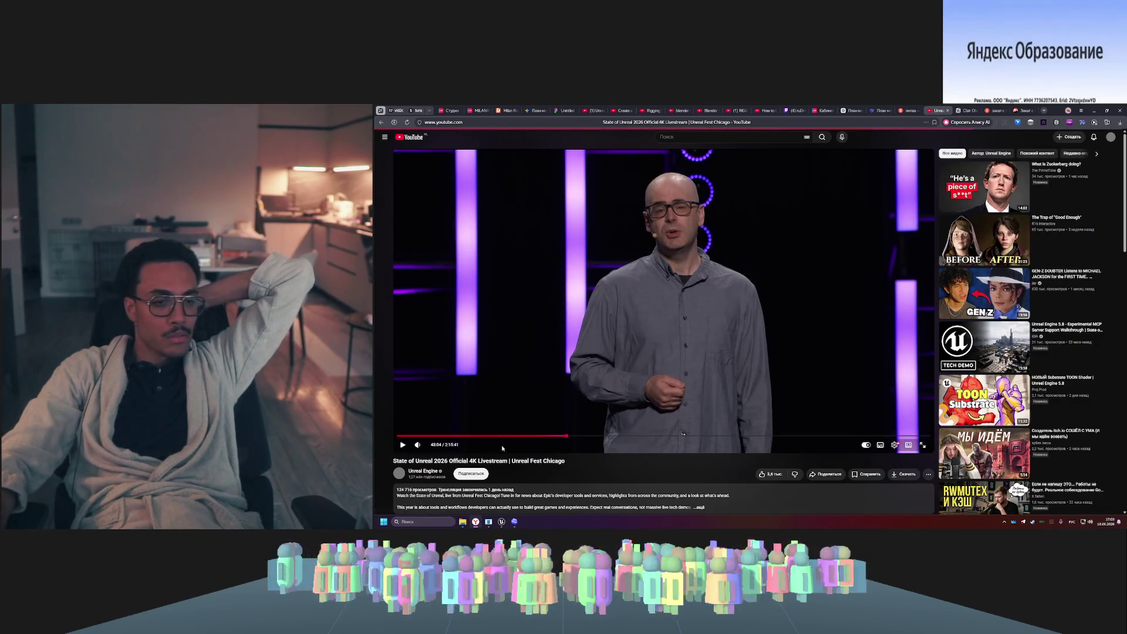
left_click(422, 471)
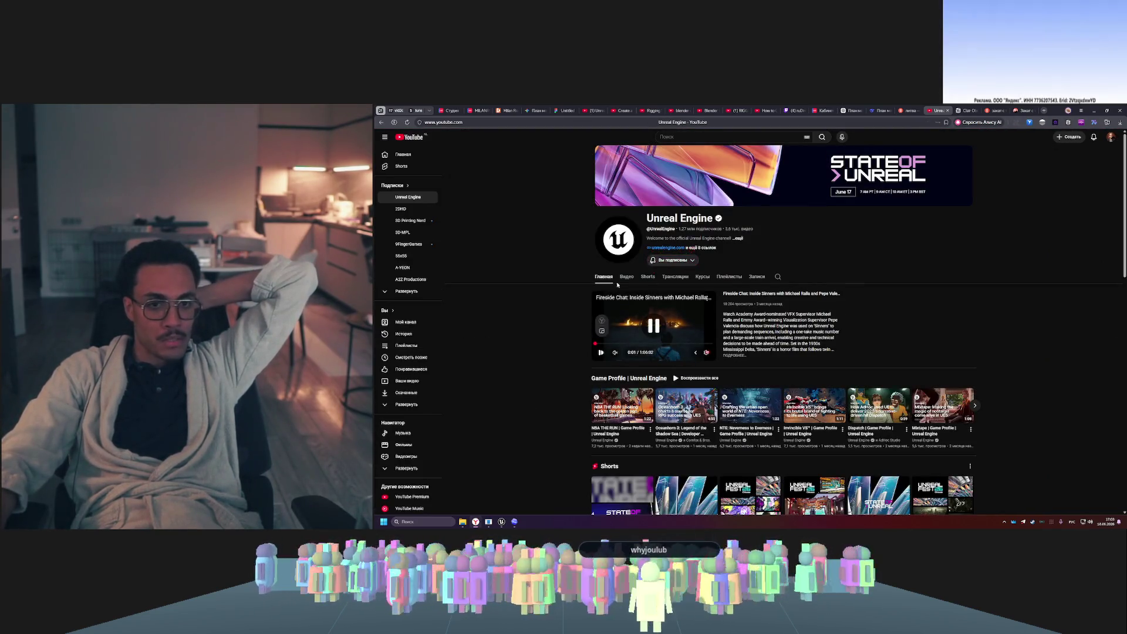
left_click(625, 278)
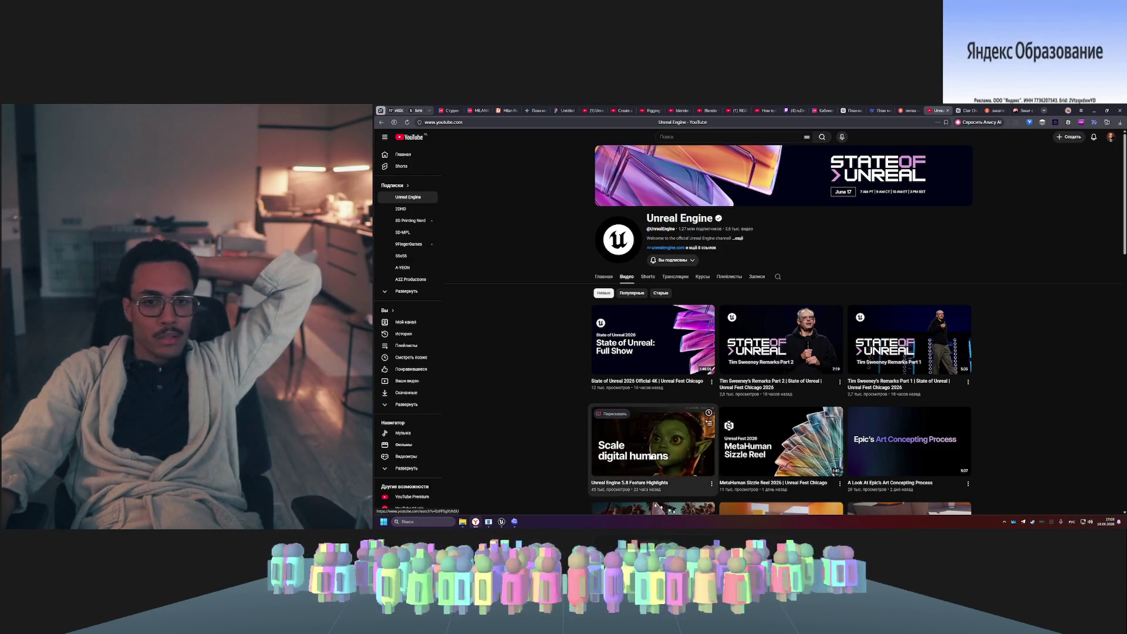
left_click(651, 449)
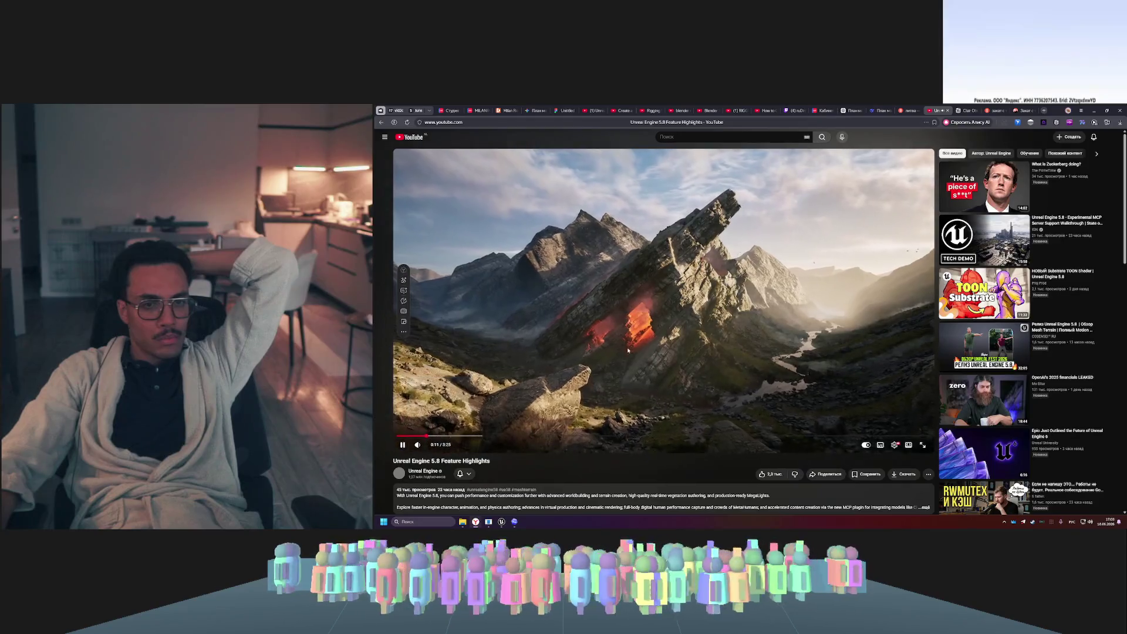
key("space")
left_click(502, 522)
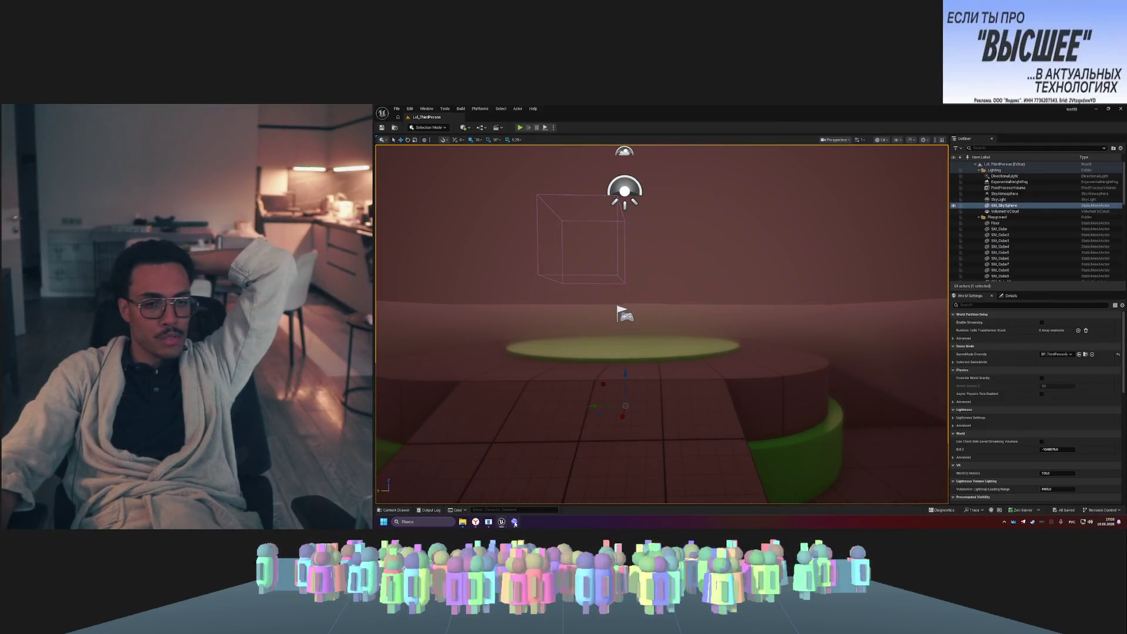
- Search the Edit > Plugins list for 'mesh terr' to find Mesh Terrain Mode, then return to the video
left_click(515, 522)
left_click(515, 523)
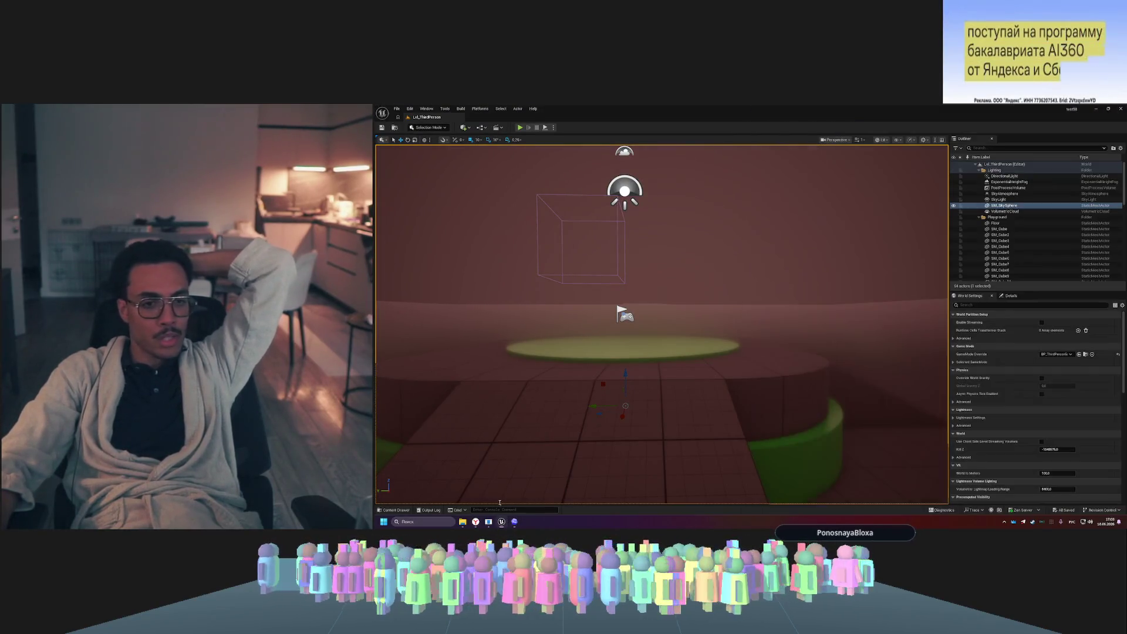
left_click(409, 109)
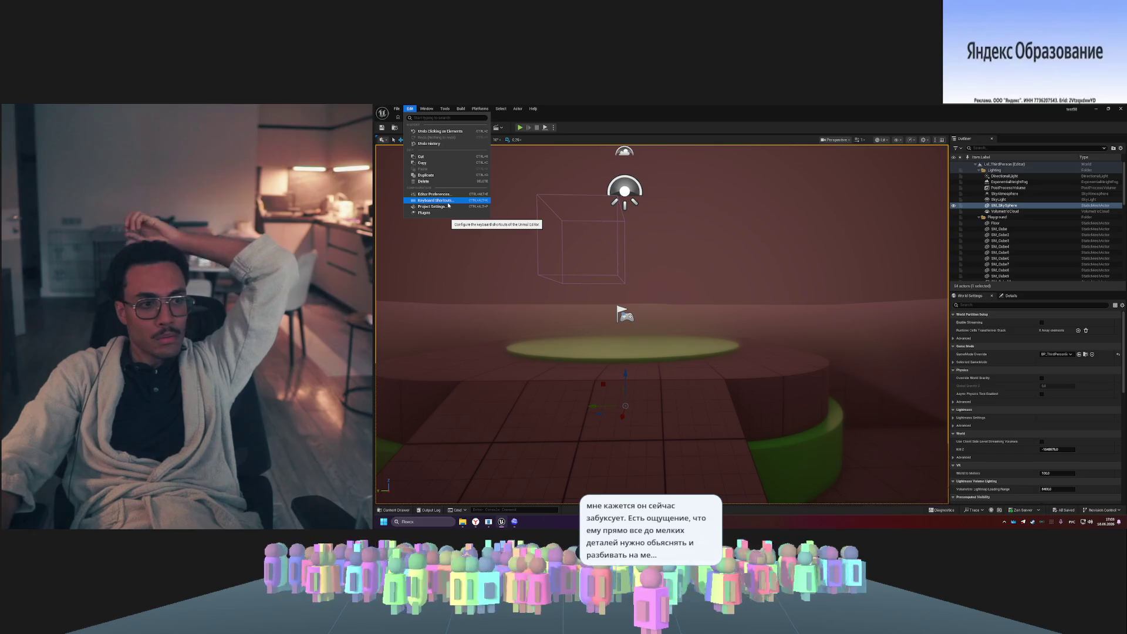
left_click(425, 212)
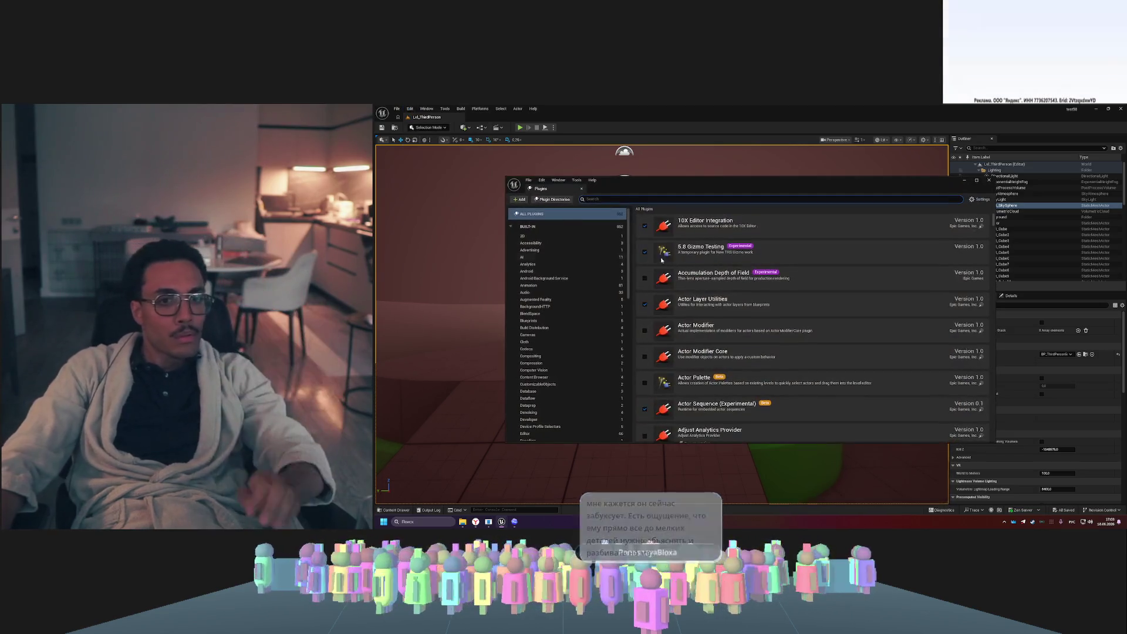
left_click(717, 199)
type("ыумр")
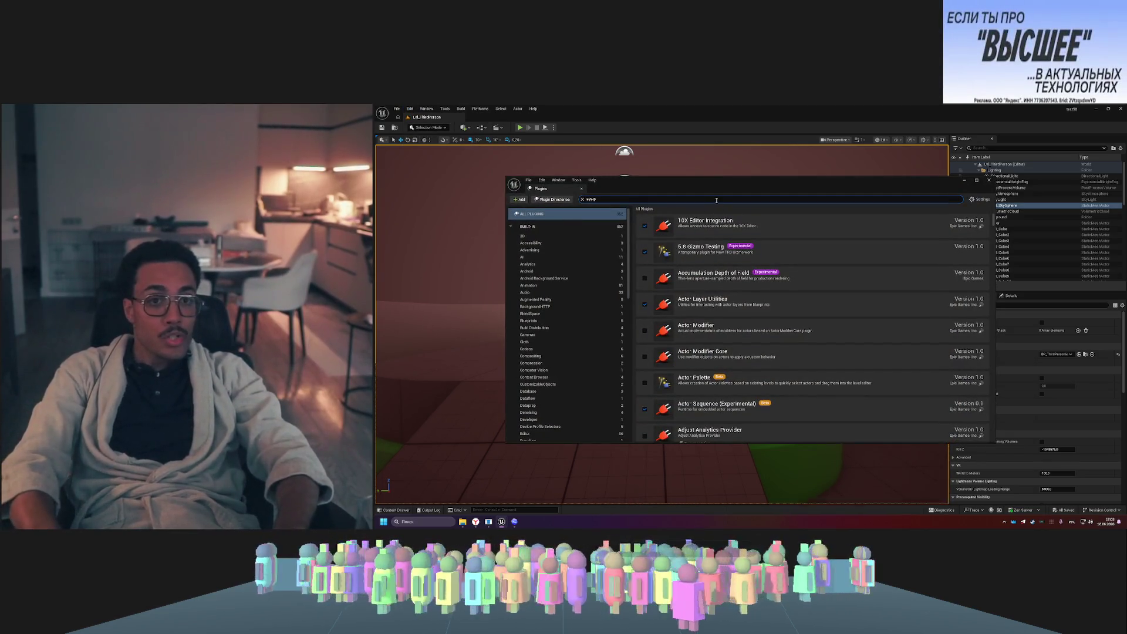
key("BackSpace")
key("BackSpace")
key("BackSpace")
key("alt+shift")
type("mesh")
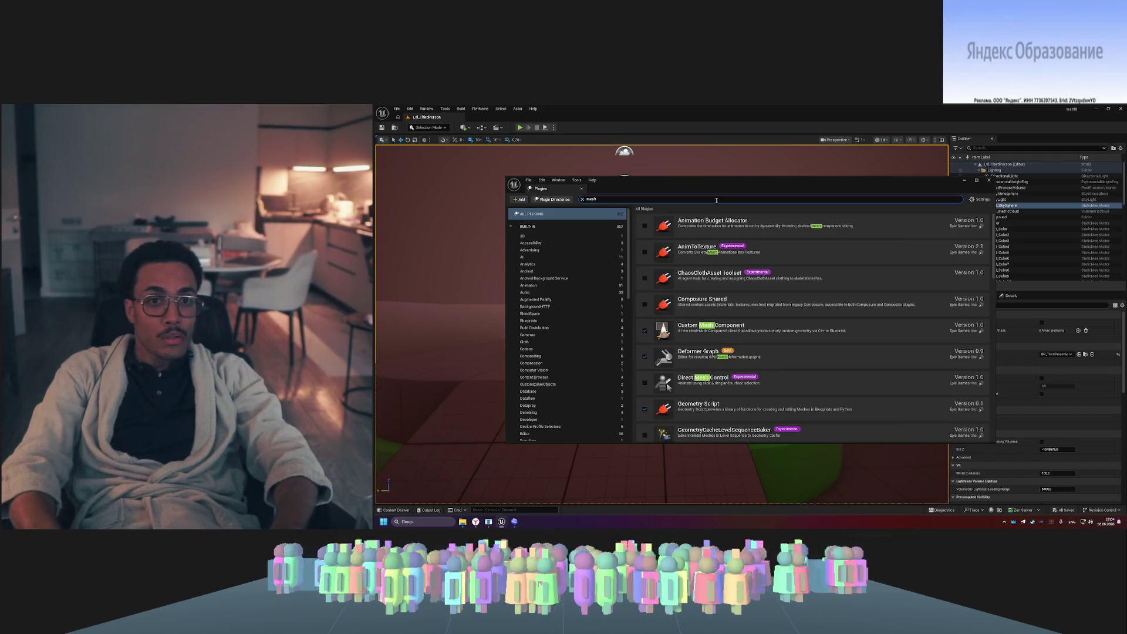
type(" terr")
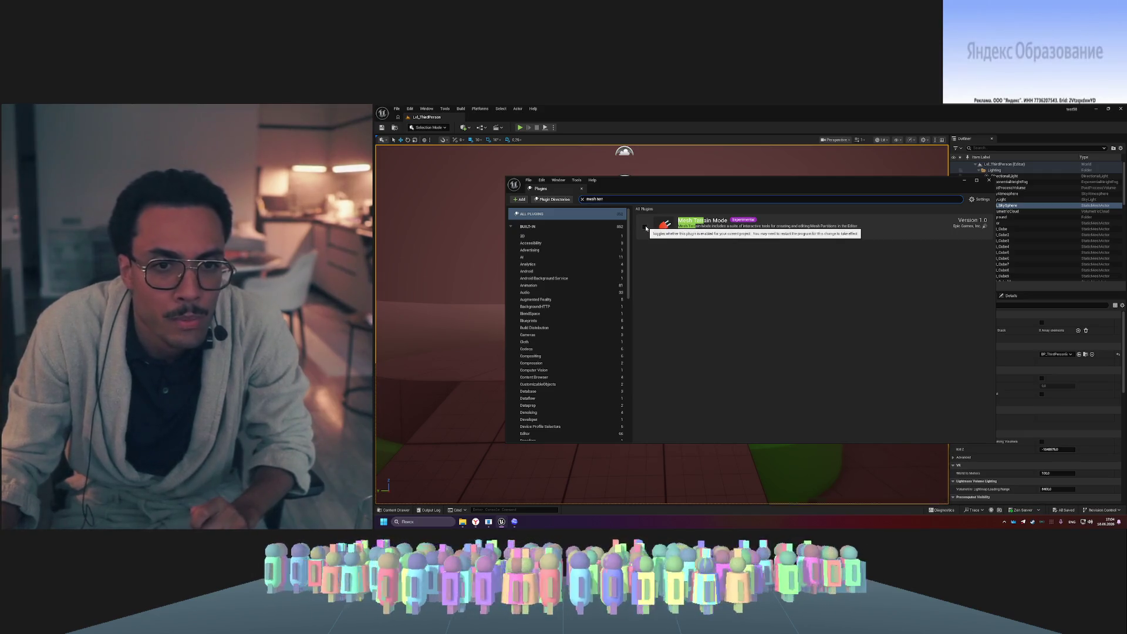
left_click(476, 522)
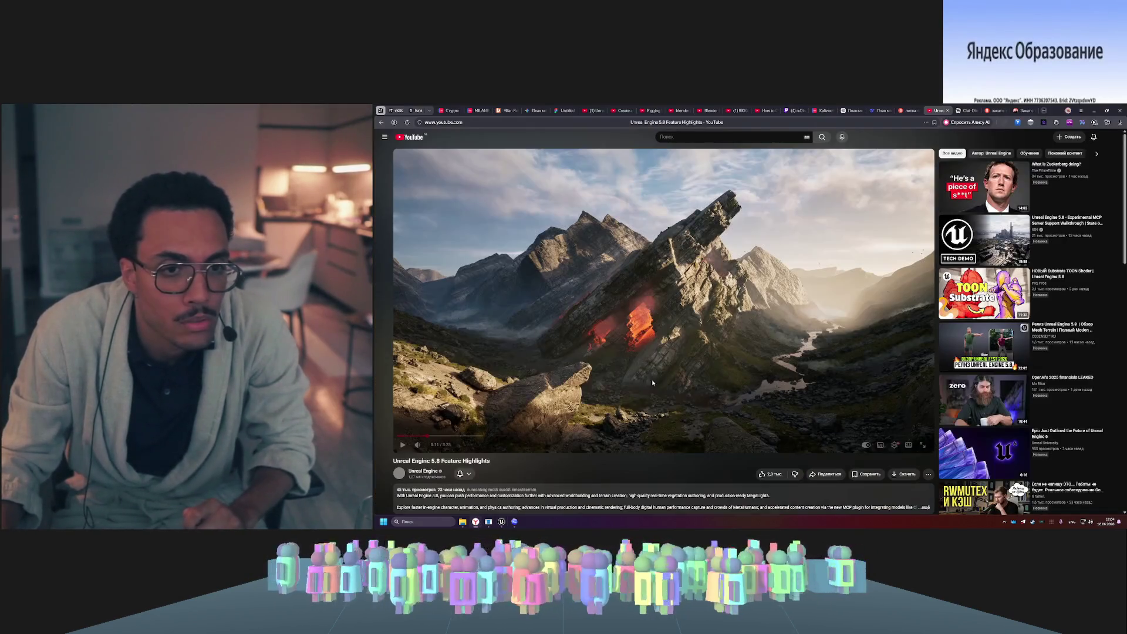
- Resume the 5.8 highlights video and pause on the wireframe 'Shape stylized characters' shot
left_click(683, 355)
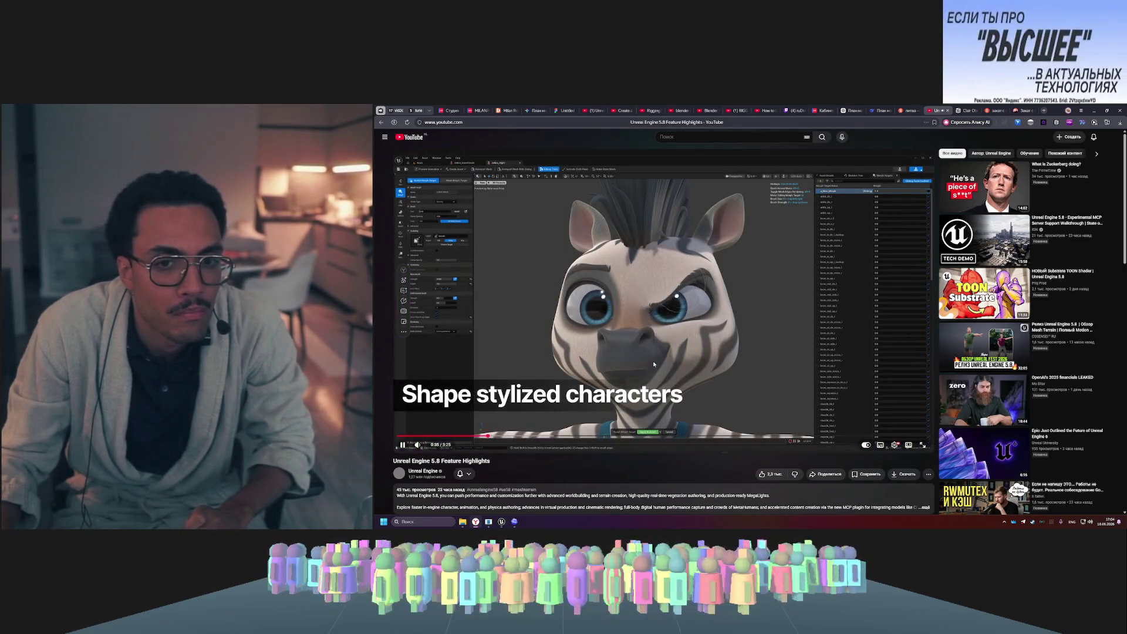
left_click(654, 365)
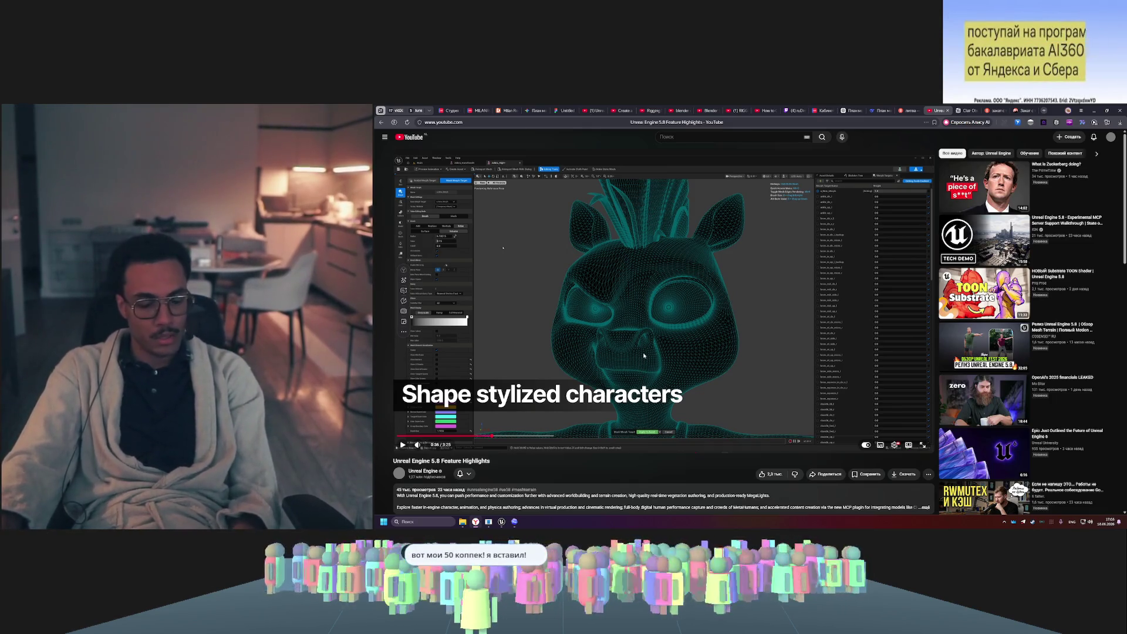
left_click(513, 523)
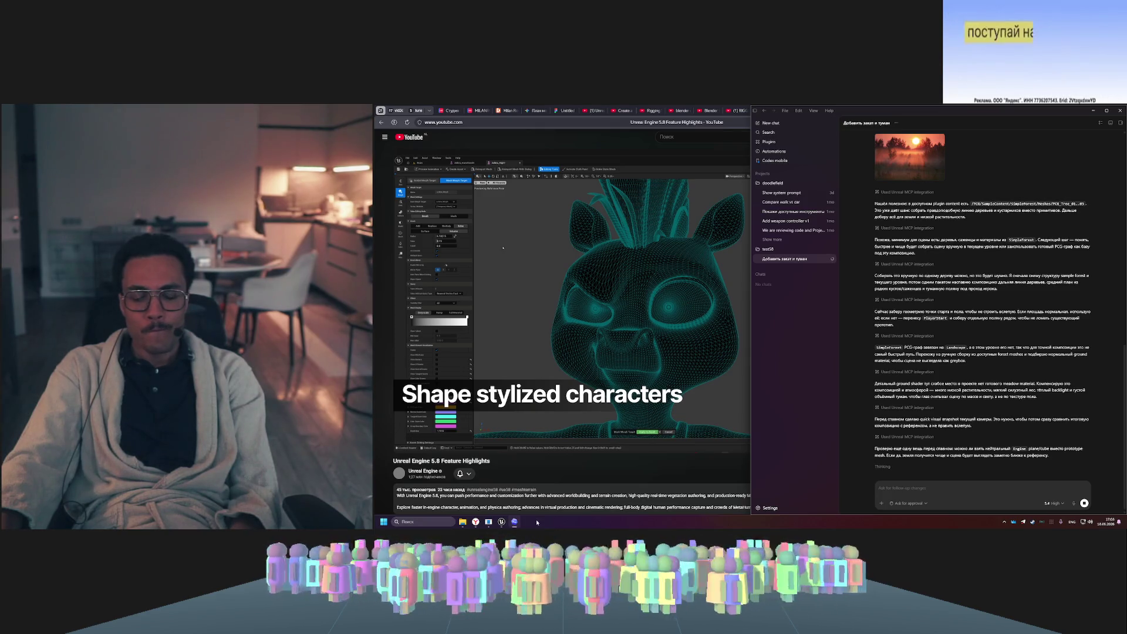
left_click(771, 508)
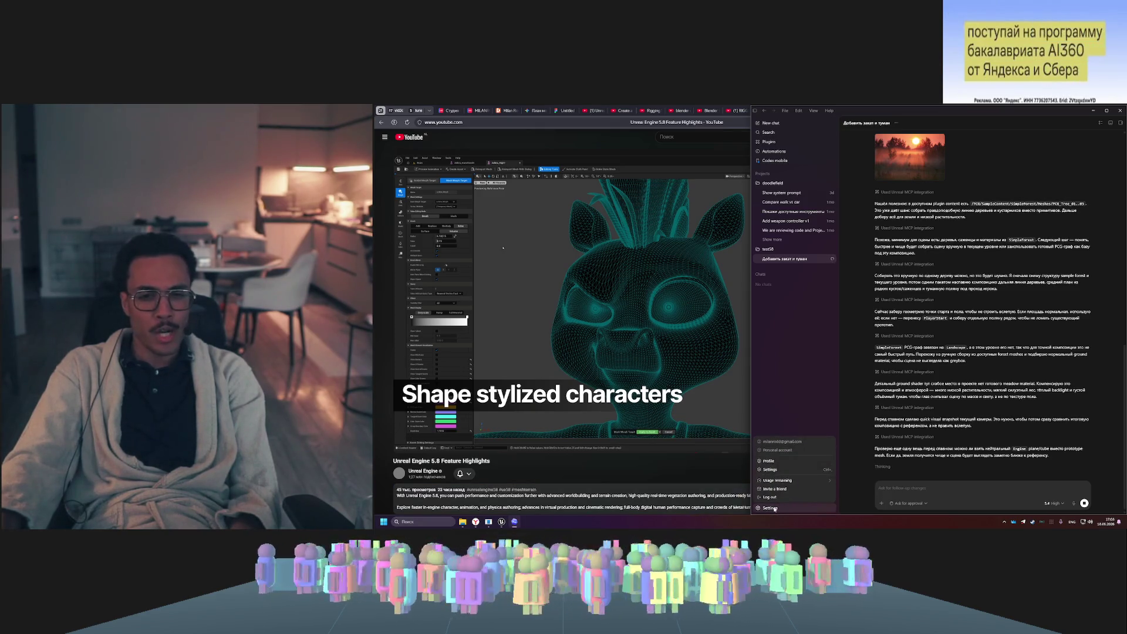
left_click(813, 481)
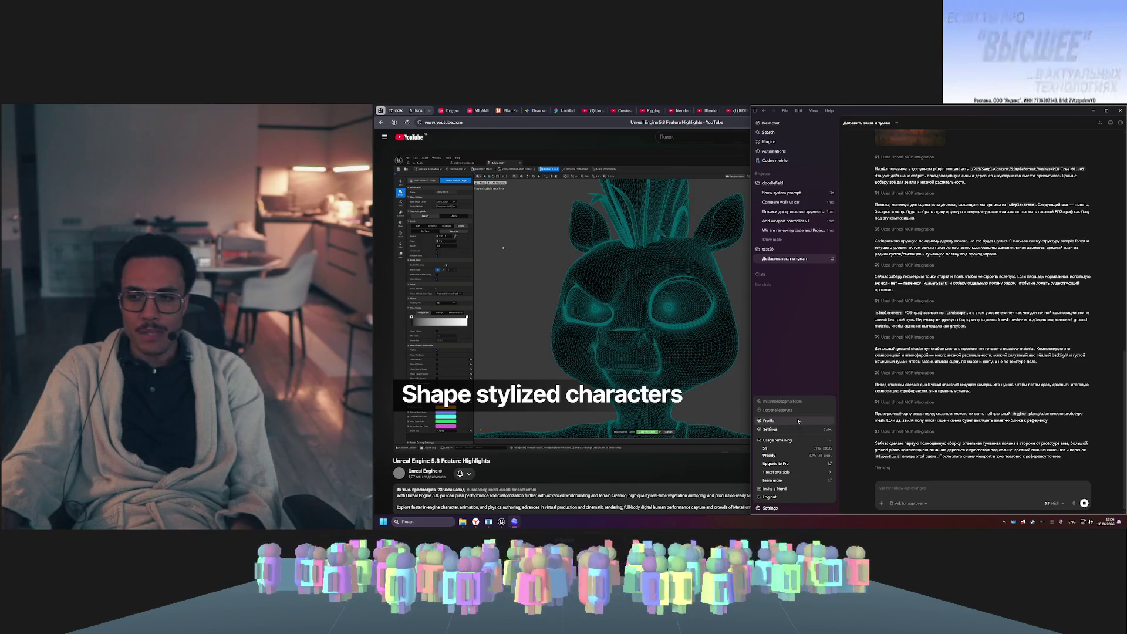
left_click(692, 462)
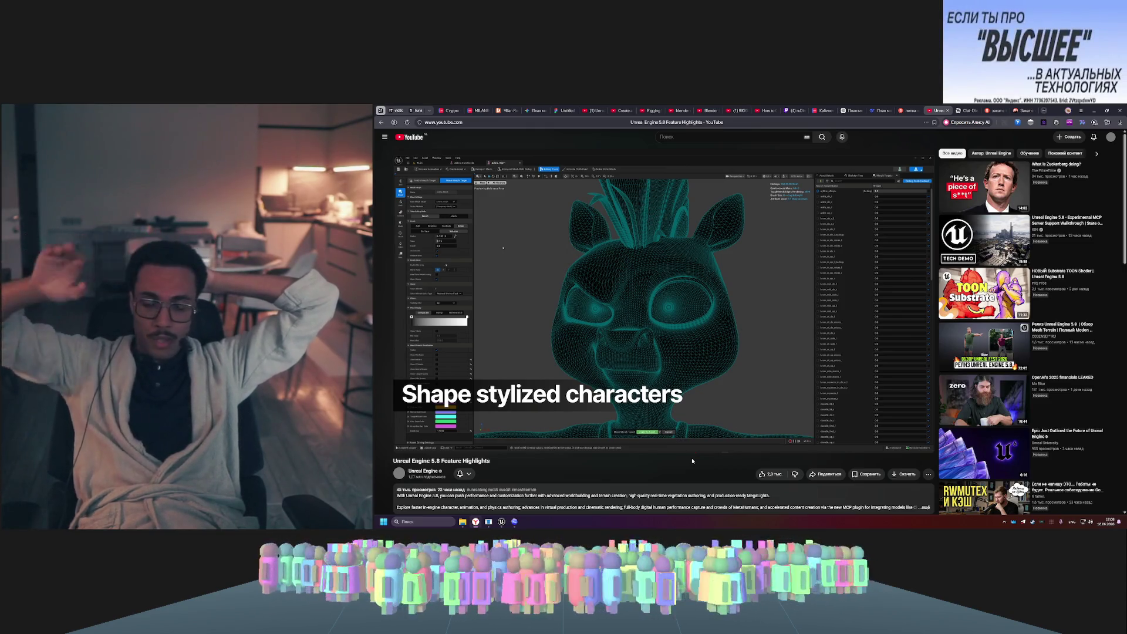
mouse_move(795, 368)
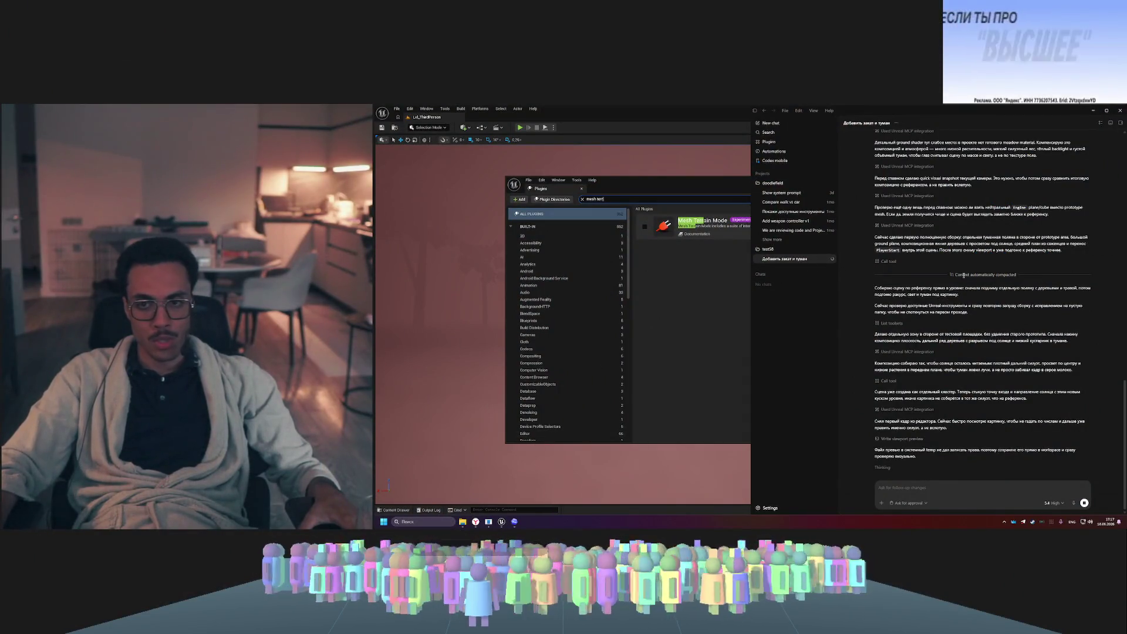
- Scroll through the agent's earlier Codex messages and reference image, then switch to the Unreal editor
scroll(971, 307, "up", 10)
scroll(883, 242, "down", 15)
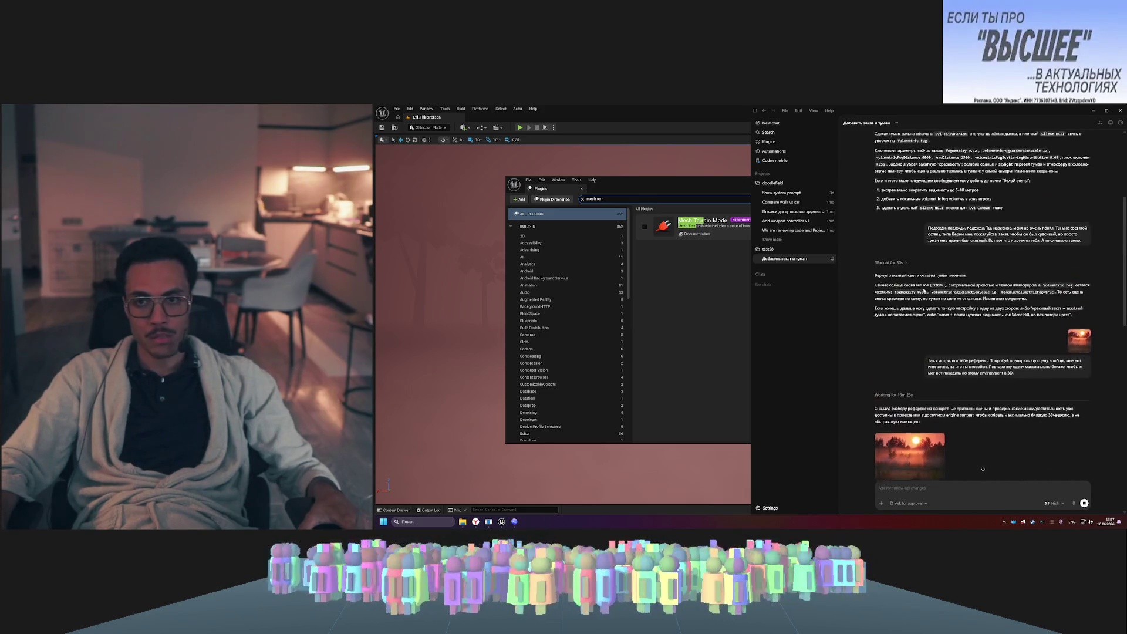
scroll(922, 302, "up", 5)
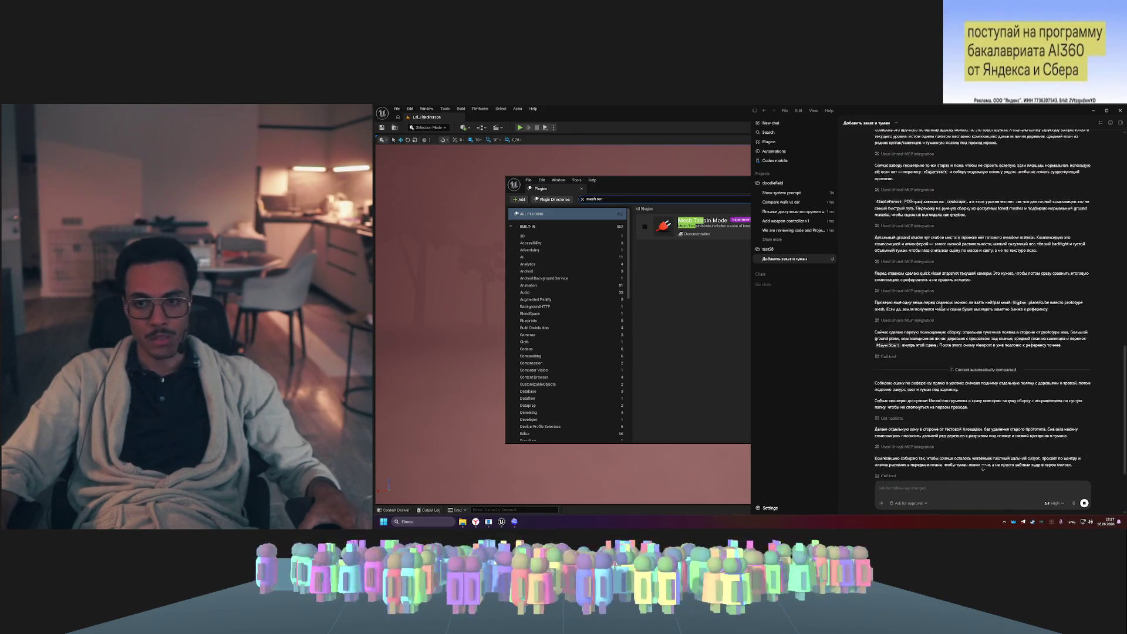
scroll(893, 286, "up", 1)
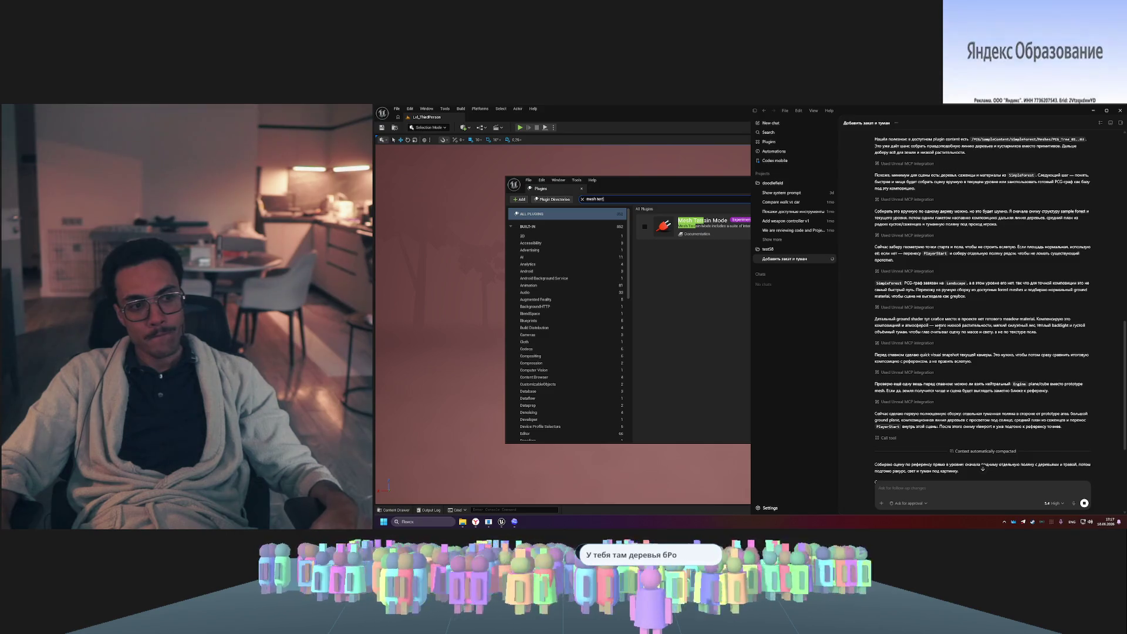
left_click(616, 107)
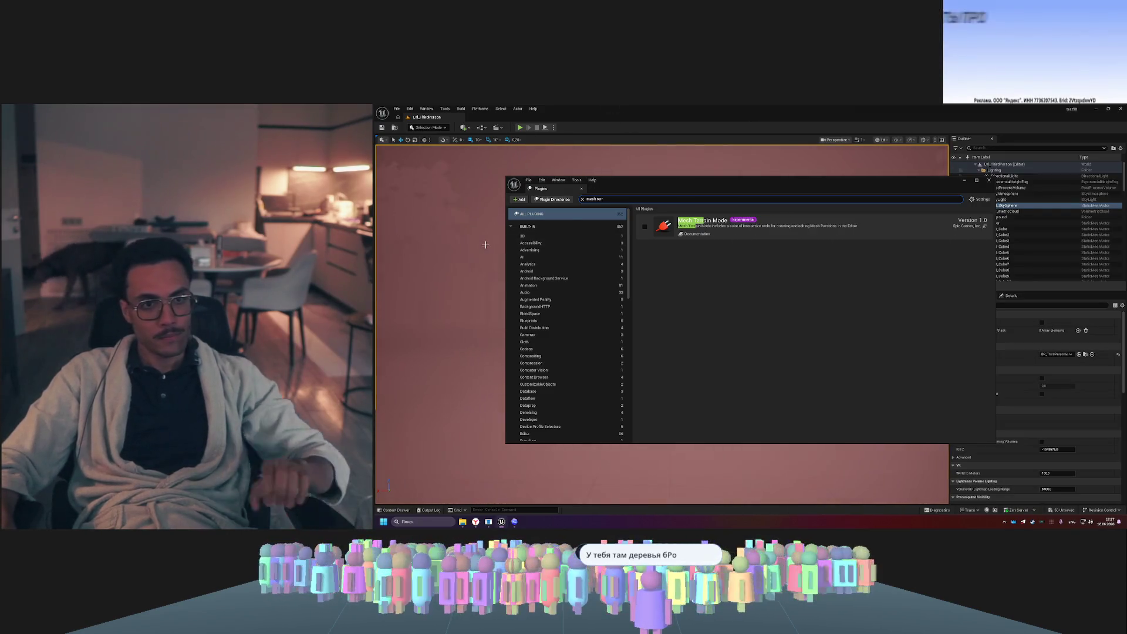
- Select the background tree BG_Tree_R01, then focus the view on a distant Meadow_Seedling
left_click_drag(677, 185, 945, 194)
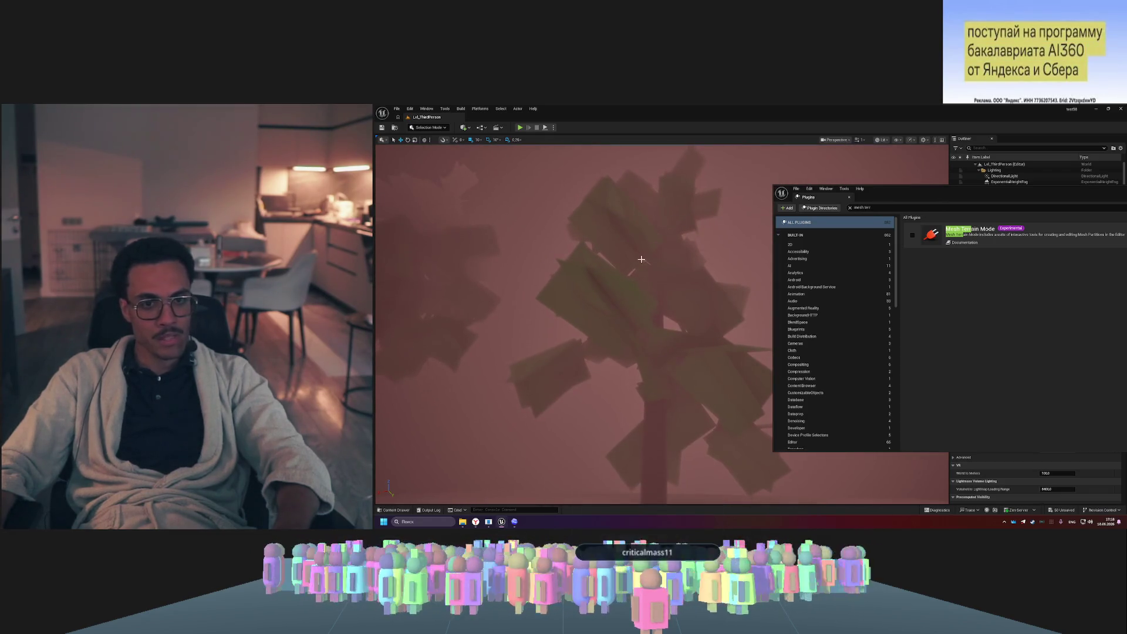
left_click(645, 344)
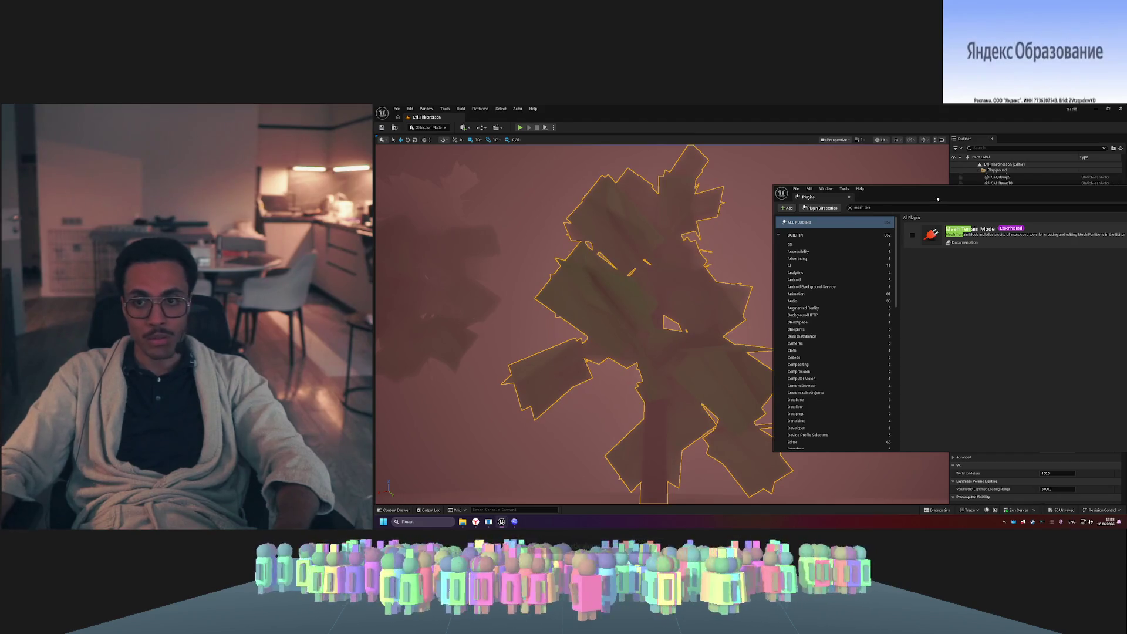
mouse_move(985, 199)
left_mouse_down()
mouse_move(1006, 284)
mouse_move(1039, 313)
left_mouse_up()
scroll(1015, 249, "down", 6)
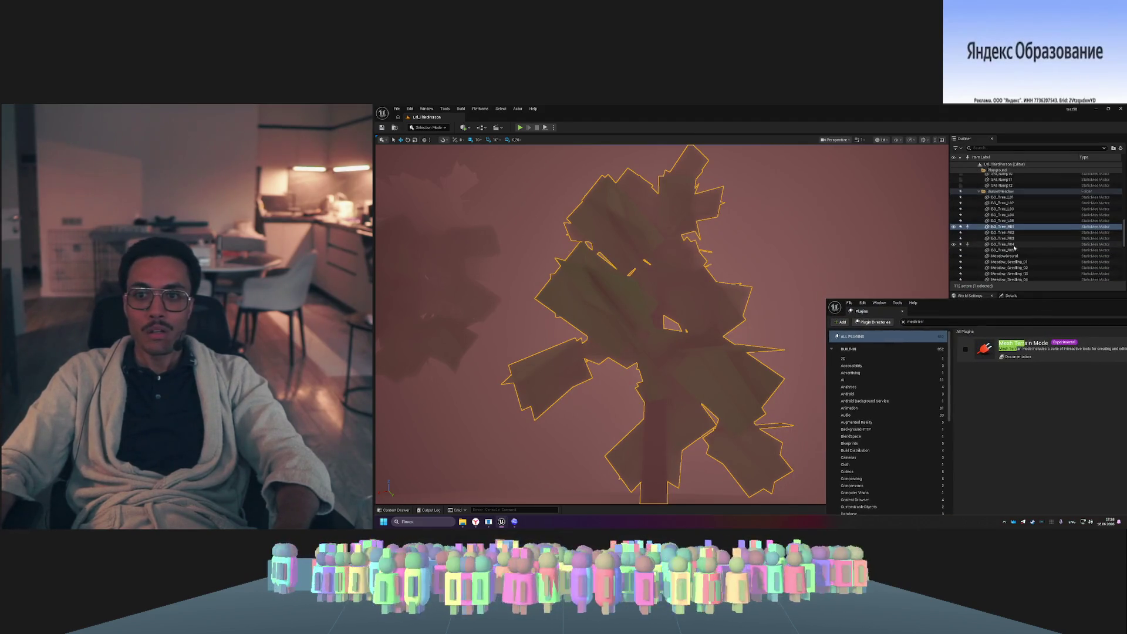
double_click(1010, 259)
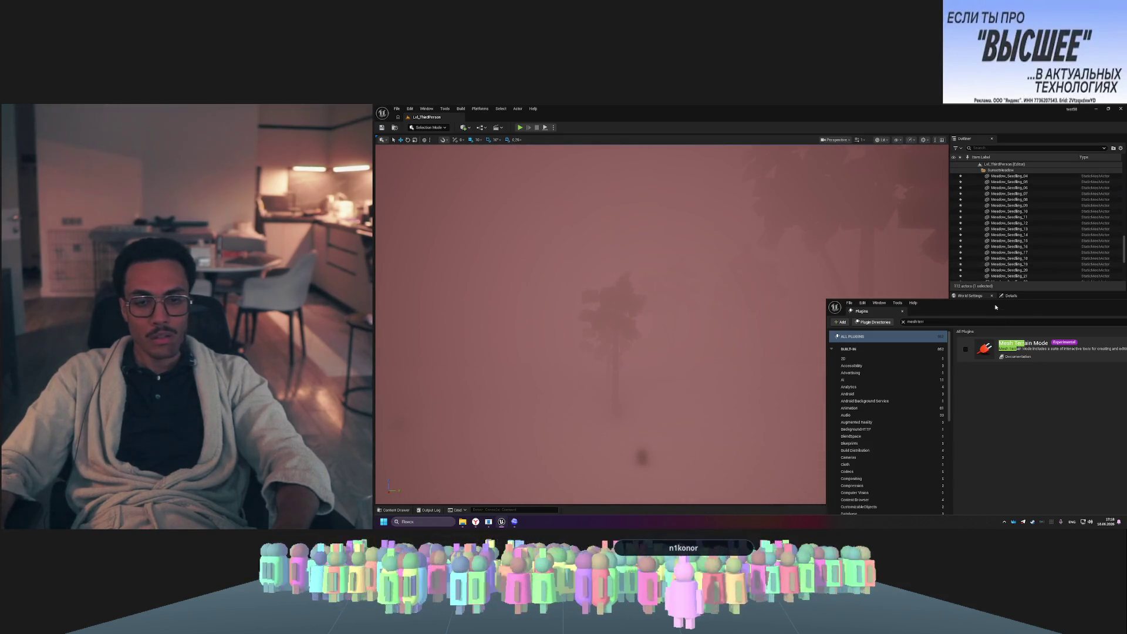
left_click_drag(996, 306, 820, 177)
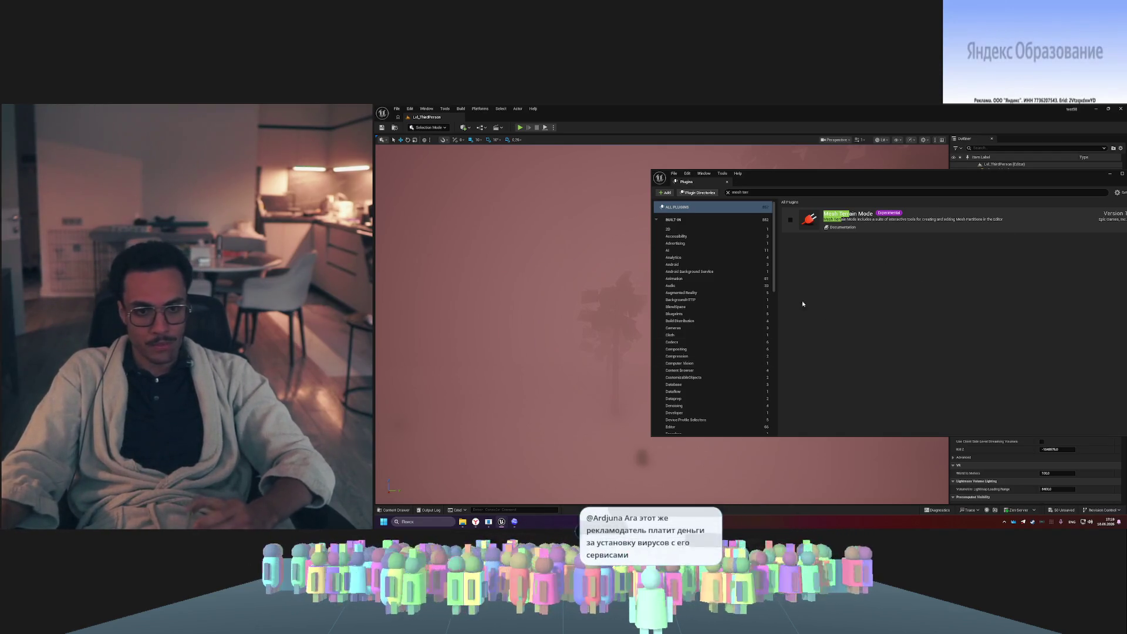
left_click(516, 522)
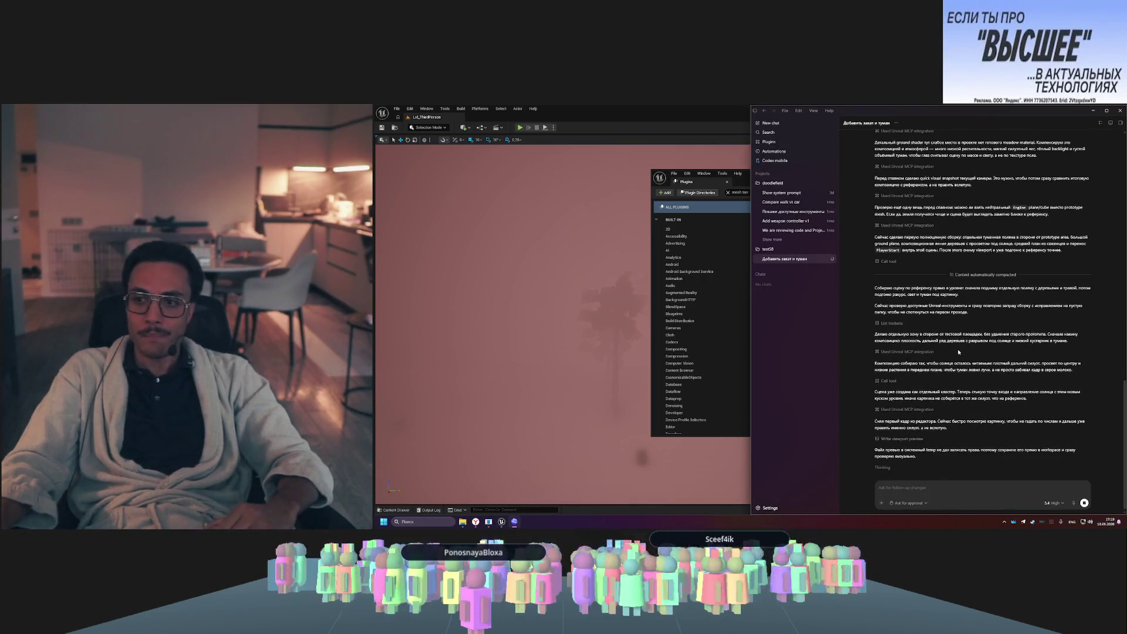
- Check Codex's remaining usage and the '5.4 High' model reasoning options
left_click(770, 508)
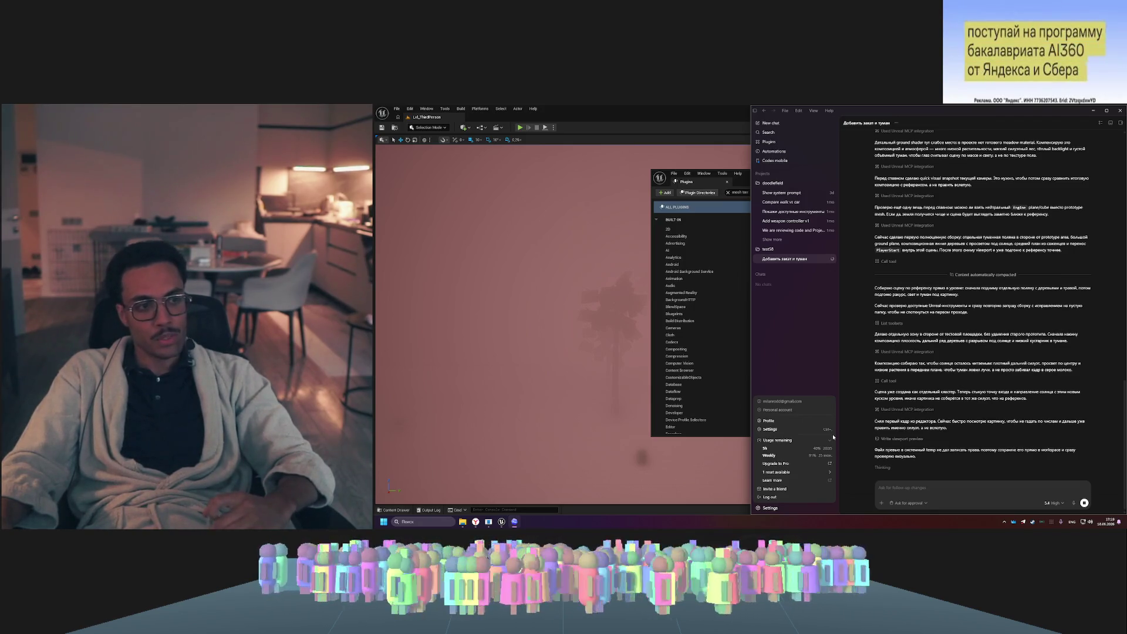
left_click(1061, 504)
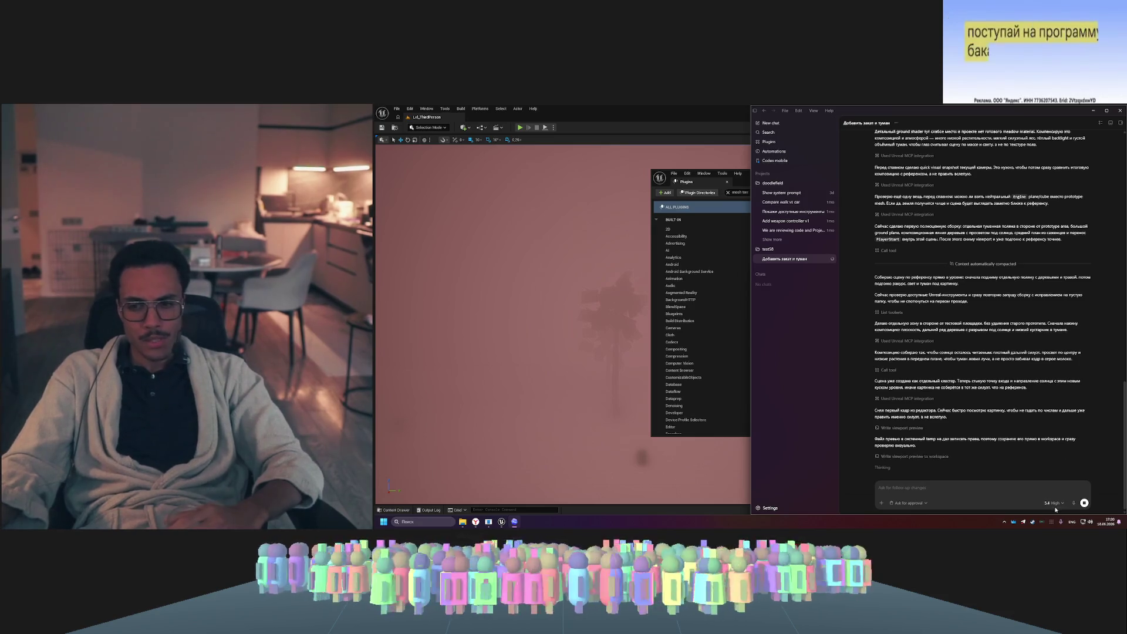
- Expand the 'Write viewport preview to workspace' step to read its 'already been declared' error, and recheck usage
left_click(1062, 503)
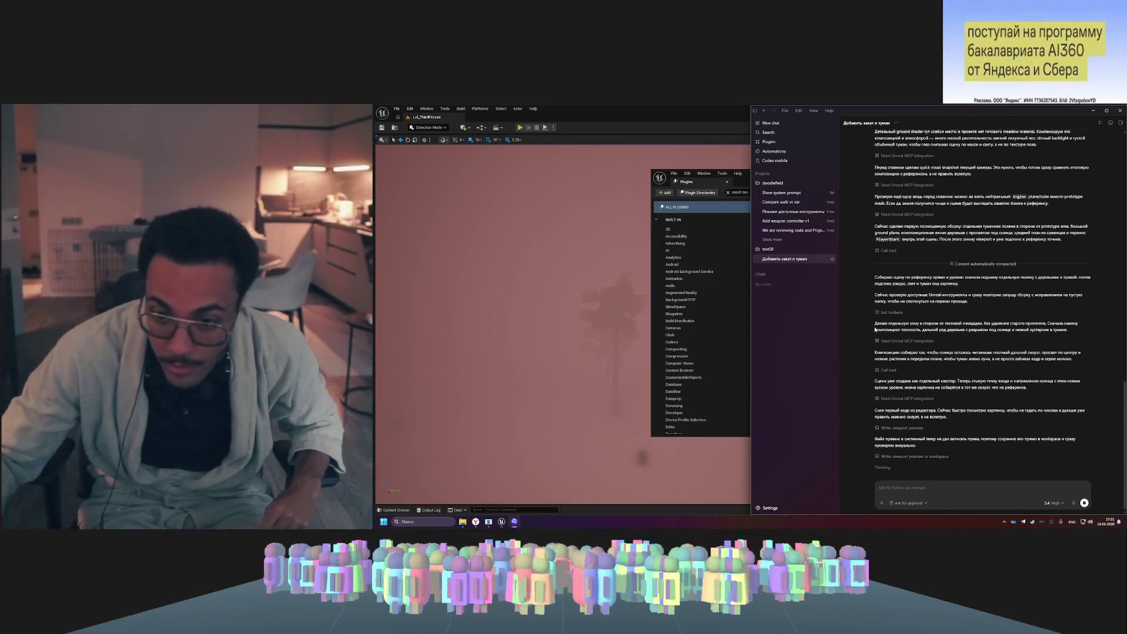
left_click(938, 459)
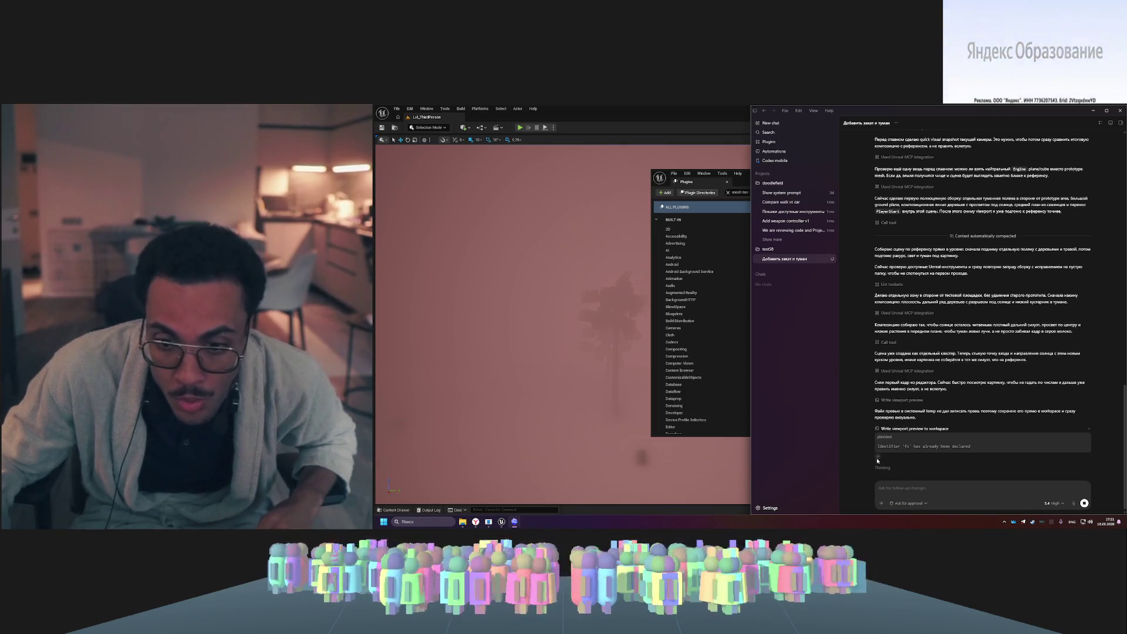
left_click(770, 508)
left_click(804, 482)
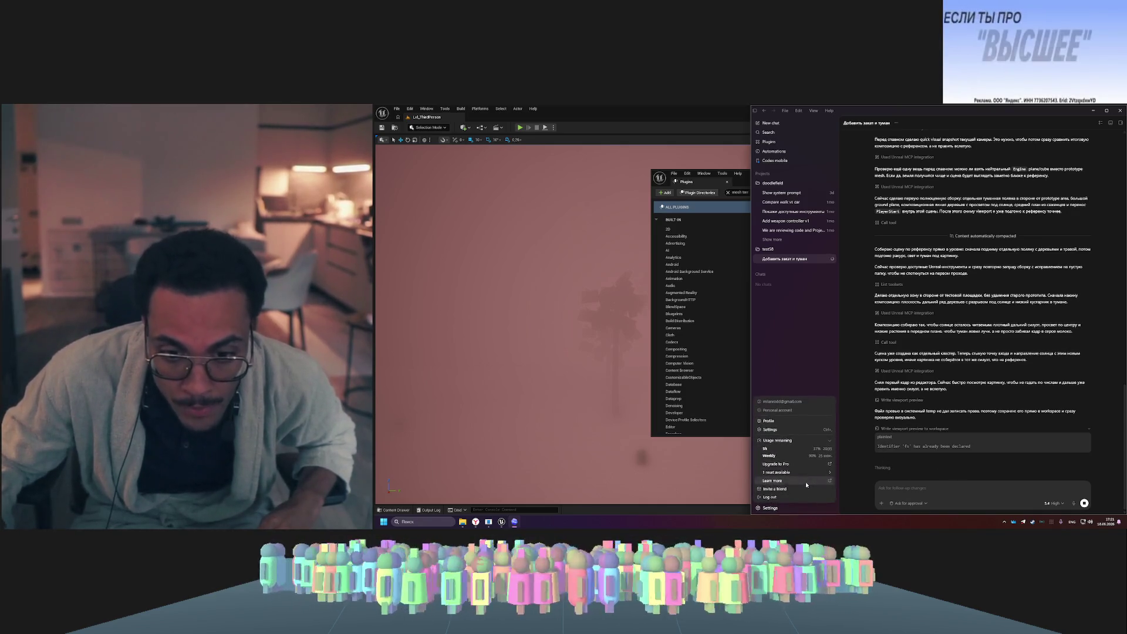
left_click(680, 320)
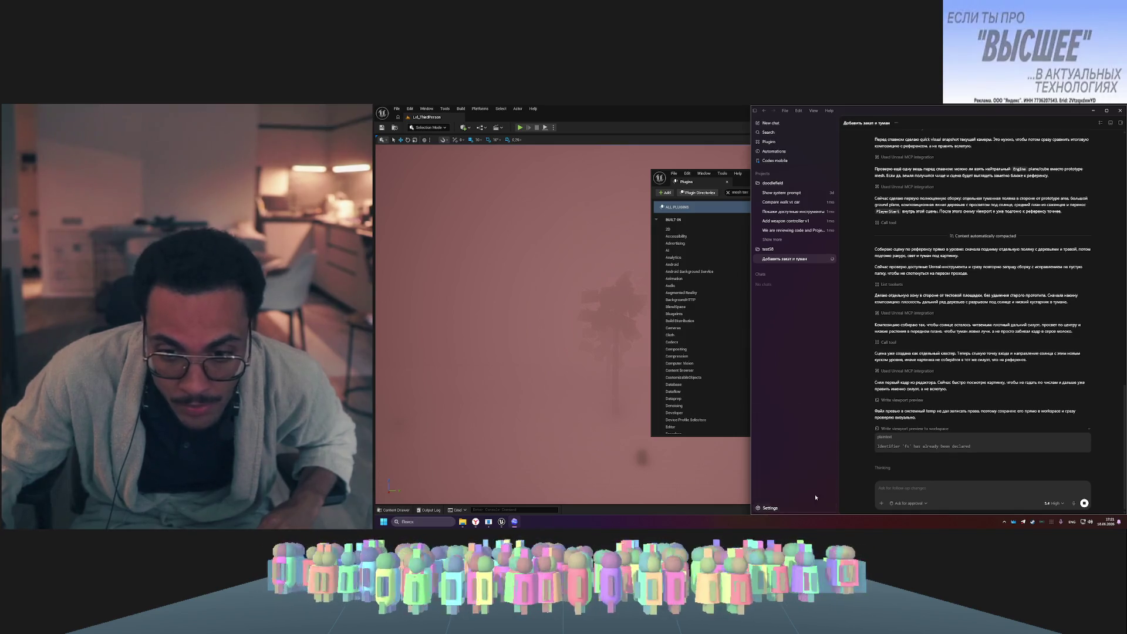
left_click(654, 164)
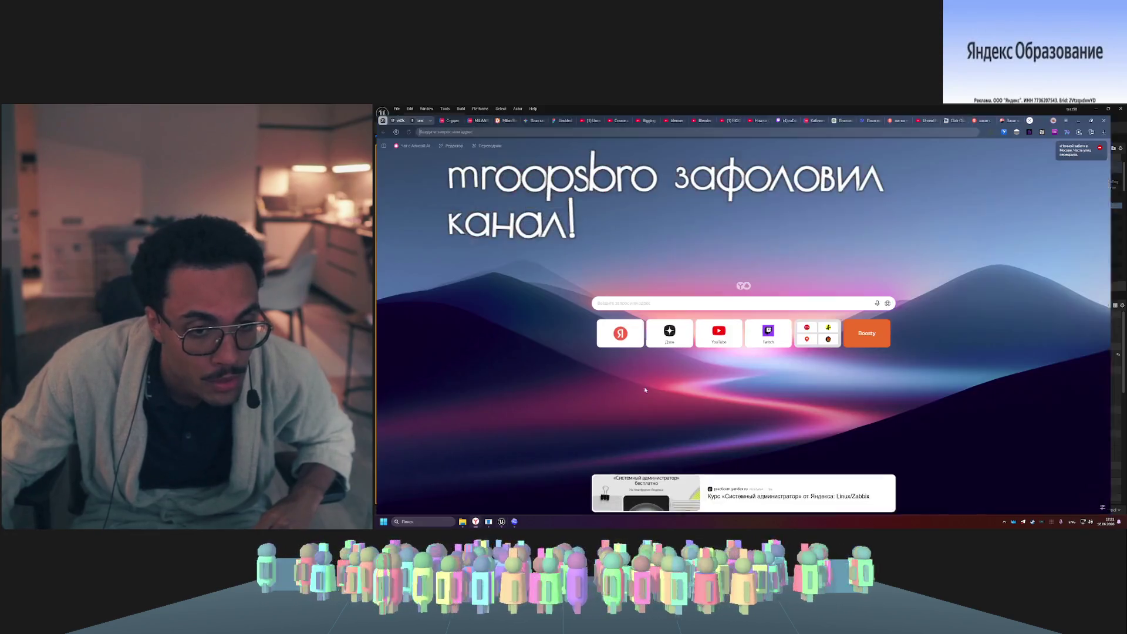
- Play the UE 5.8 highlights video, skip ahead, and pause at 1:07 on 'Populate worlds with crowds'
key("alt+Tab")
left_click(940, 110)
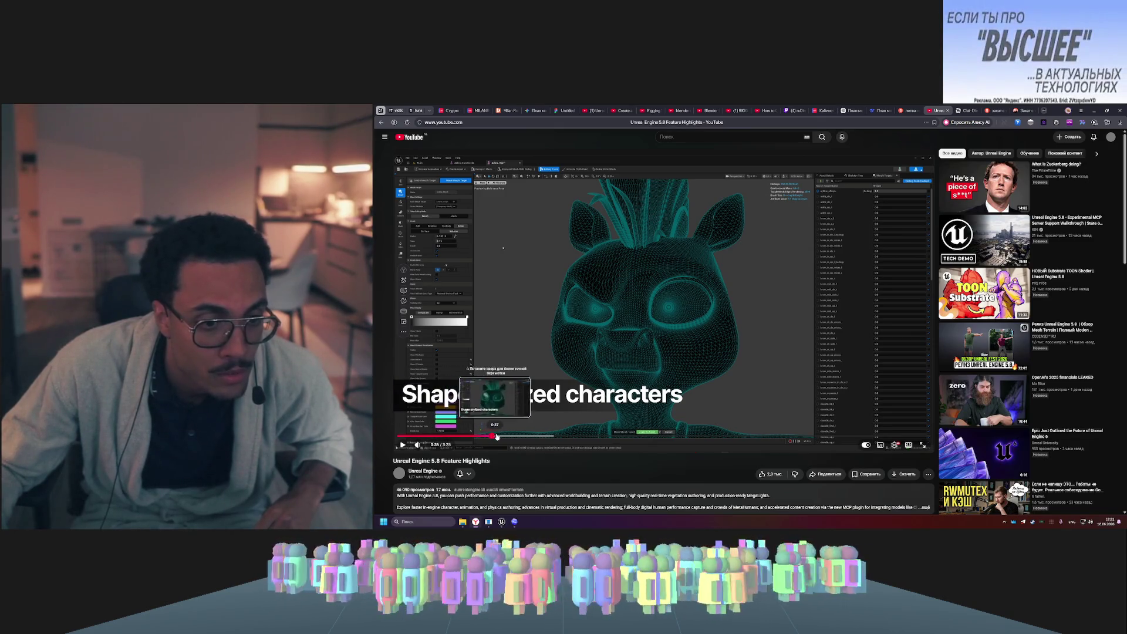
left_click(493, 438)
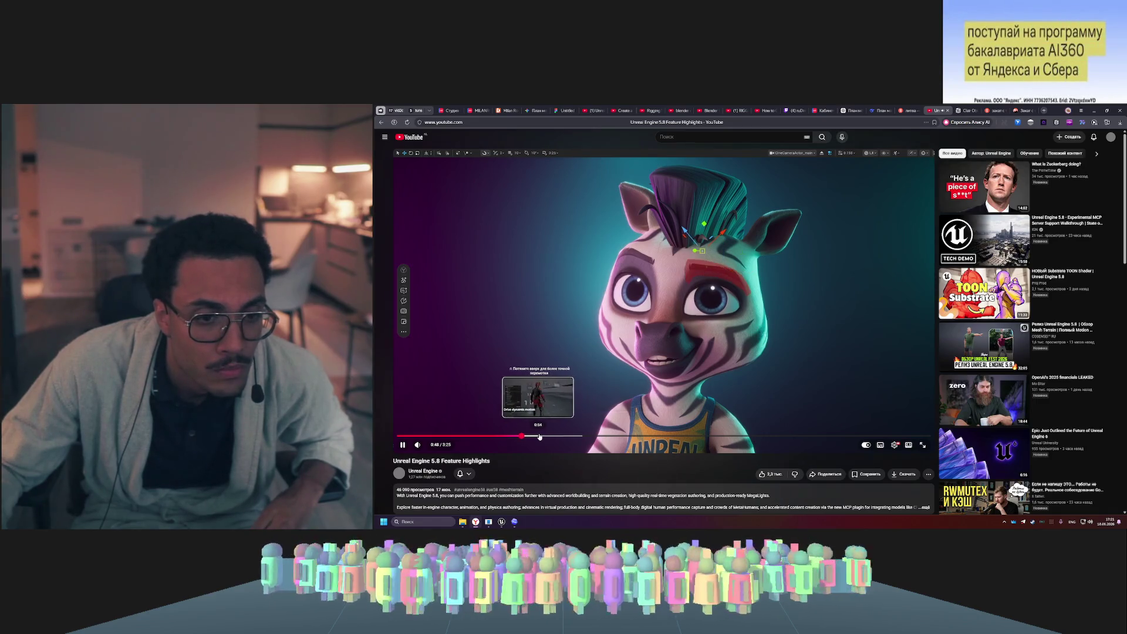
left_click(550, 436)
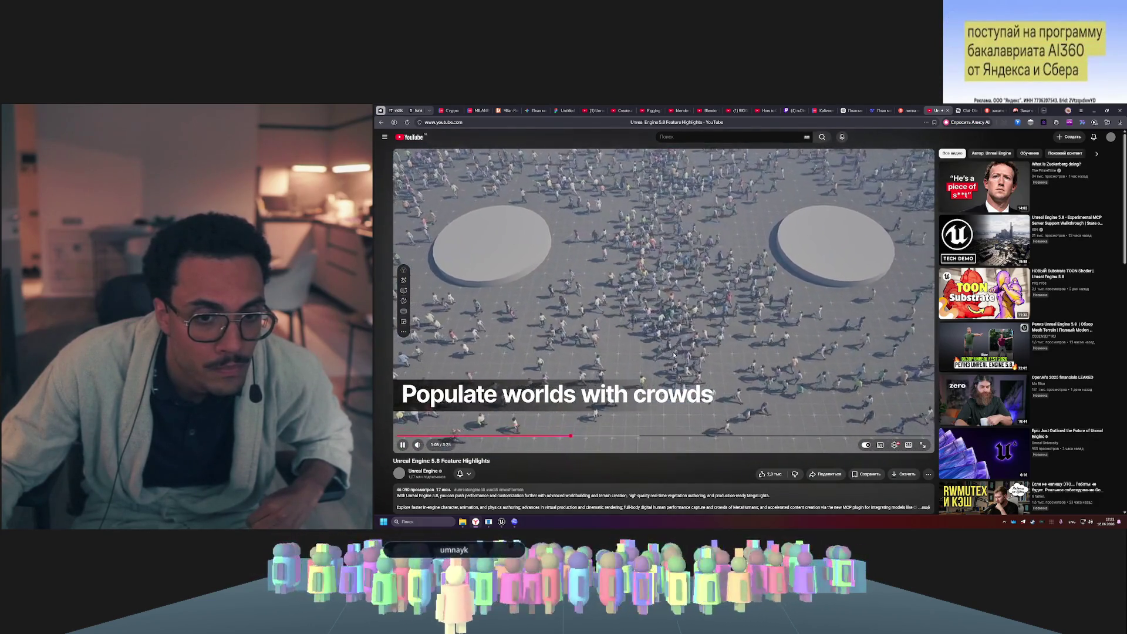
left_click(675, 355)
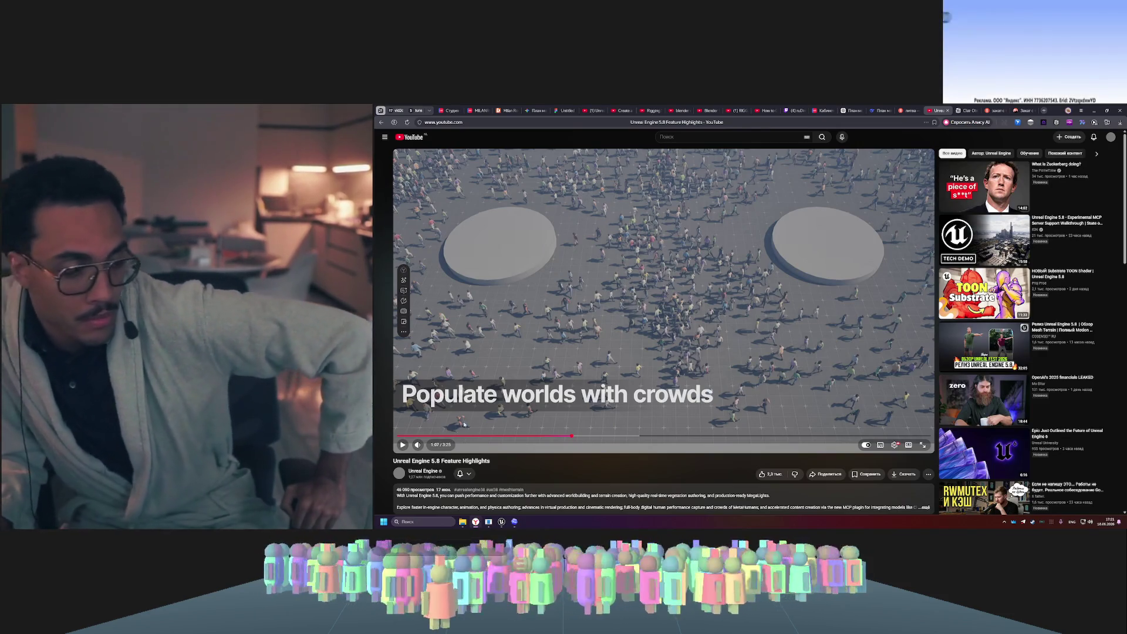
left_click(514, 521)
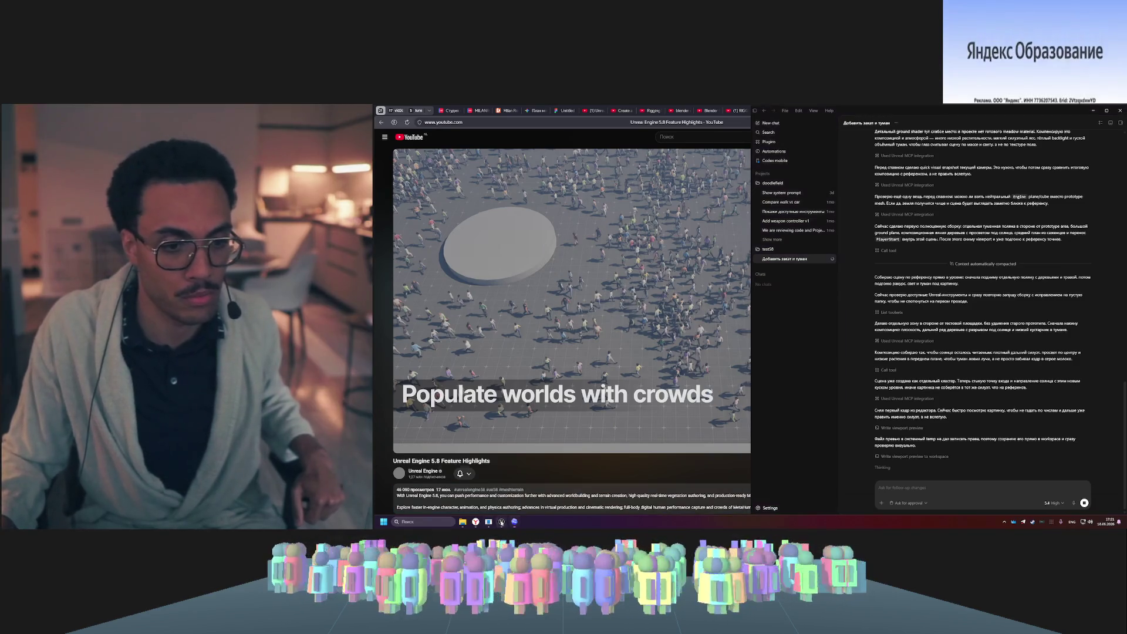
- Hide the plugin list and browse the VolumetricCloud actor's properties in Details
mouse_move(501, 521)
left_click(525, 503)
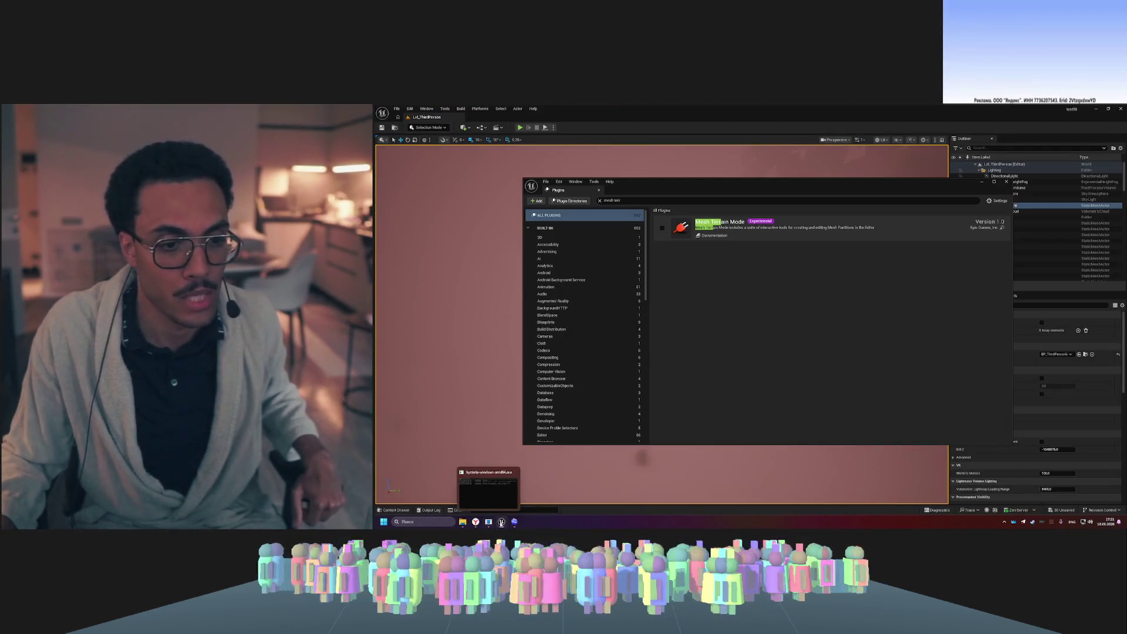
left_click(982, 182)
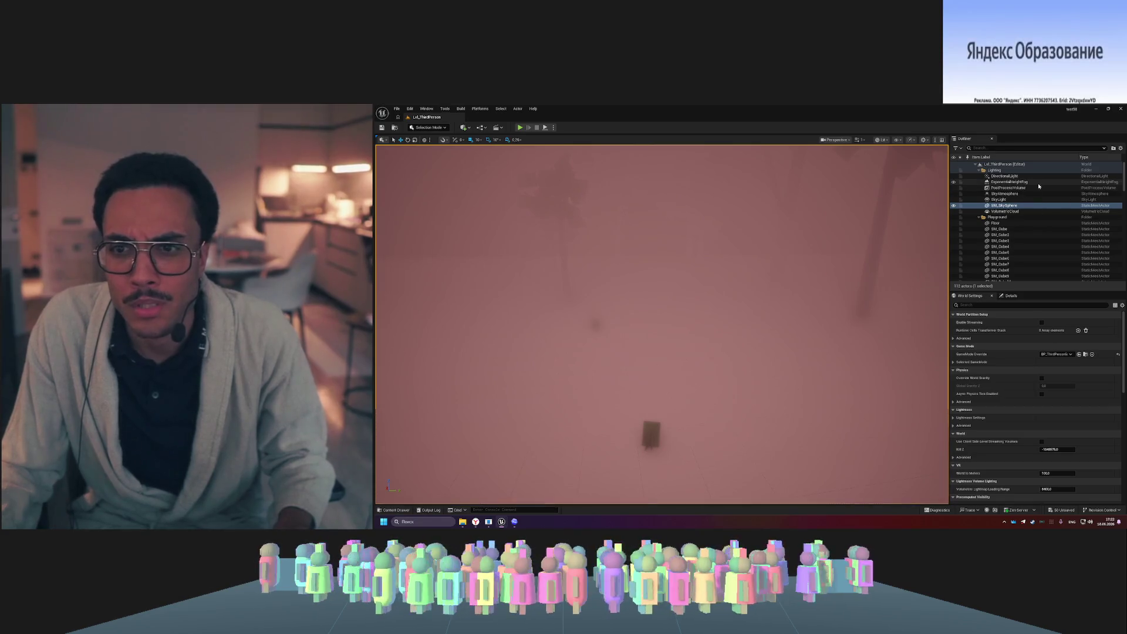
left_click(1028, 211)
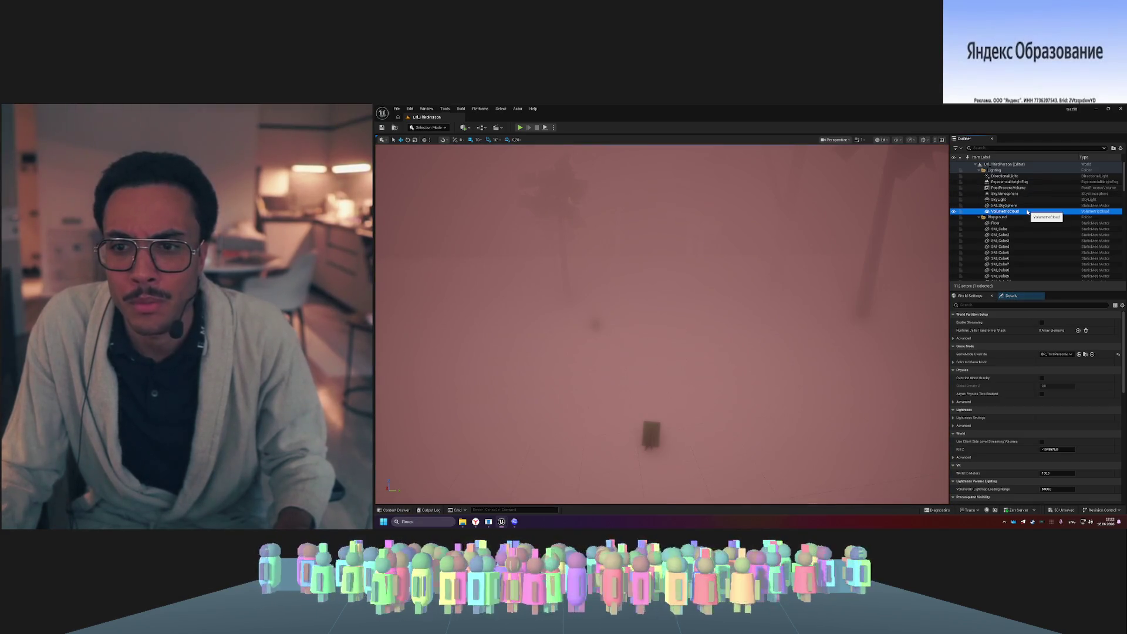
scroll(1016, 376, "down", 3)
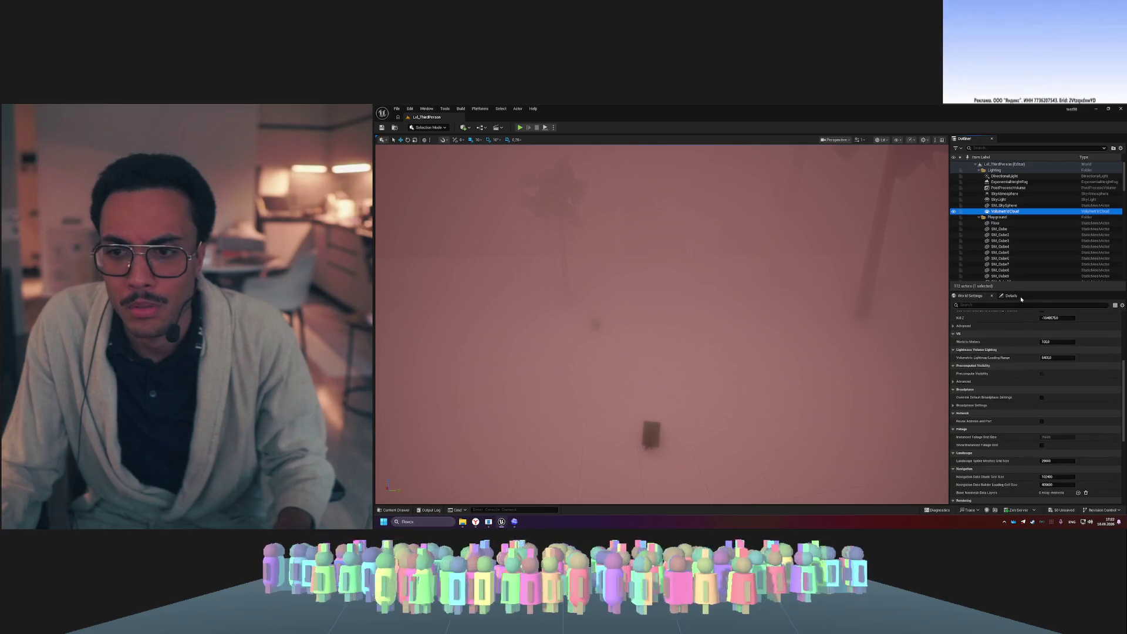
left_click(1020, 297)
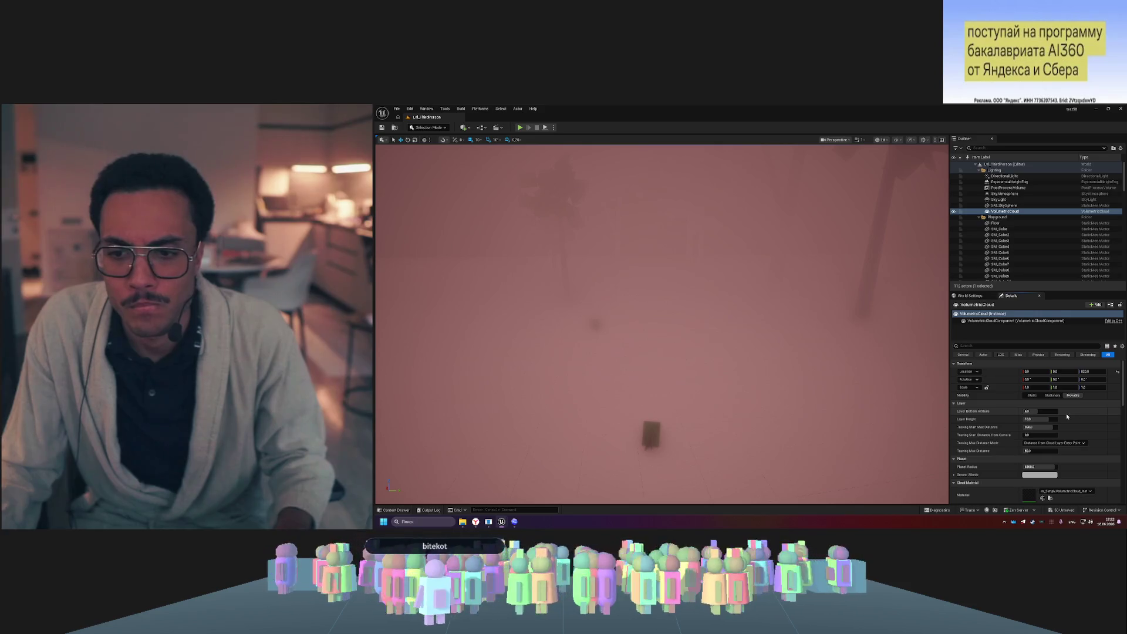
scroll(1007, 454, "down", 2)
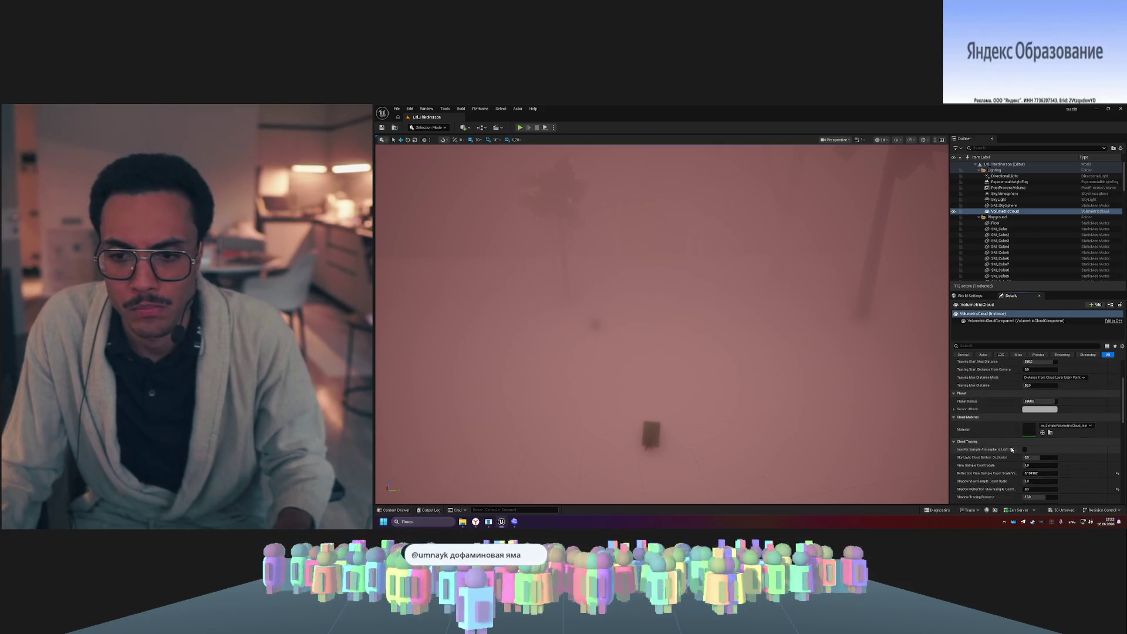
scroll(1011, 450, "down", 2)
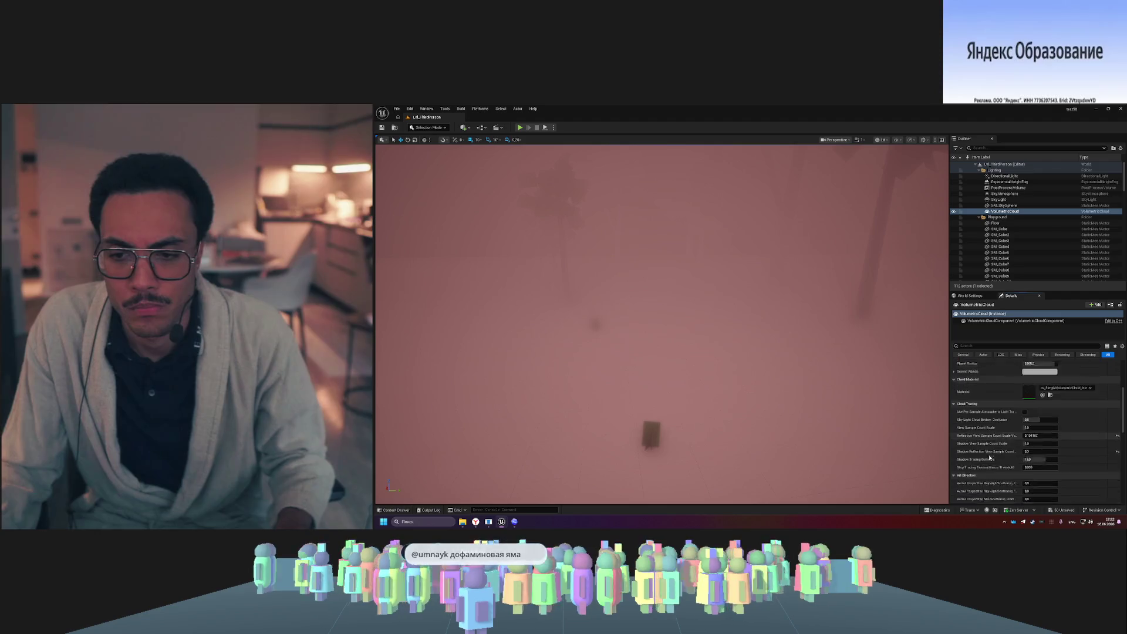
scroll(995, 448, "up", 5)
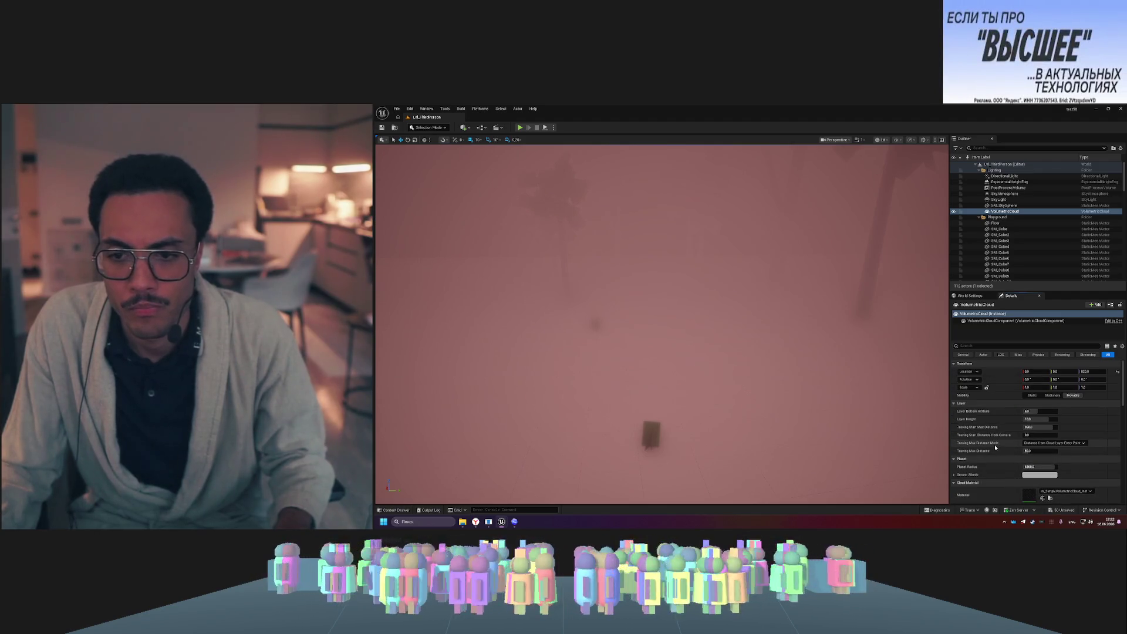
- Look through the level's World Settings, then bring the Codex chat back in front
left_click(970, 296)
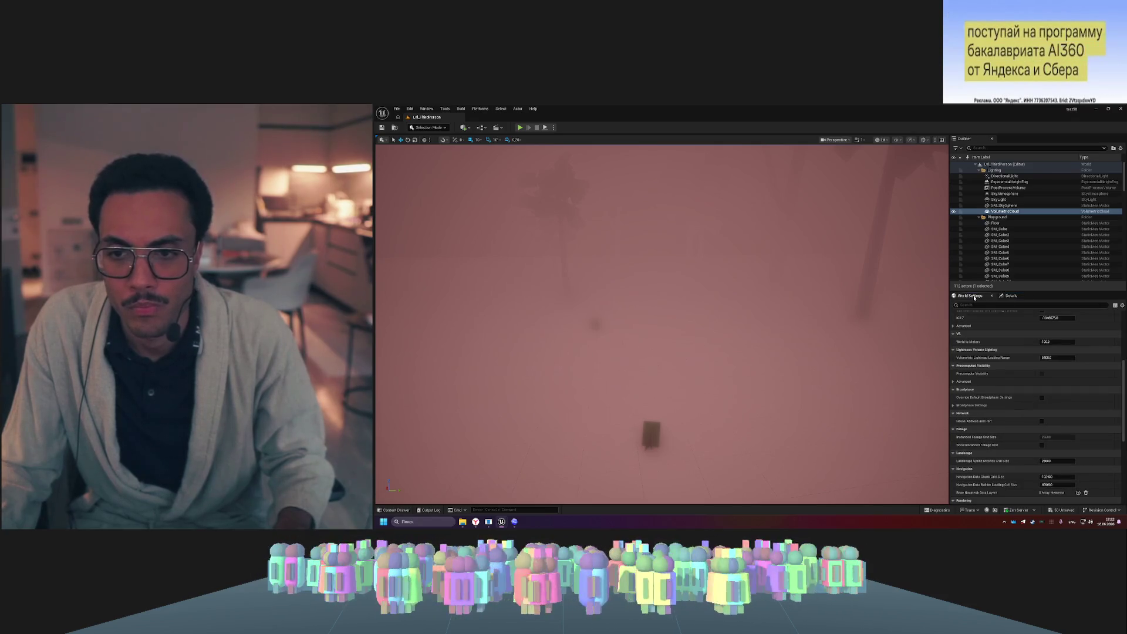
scroll(1005, 390, "down", 10)
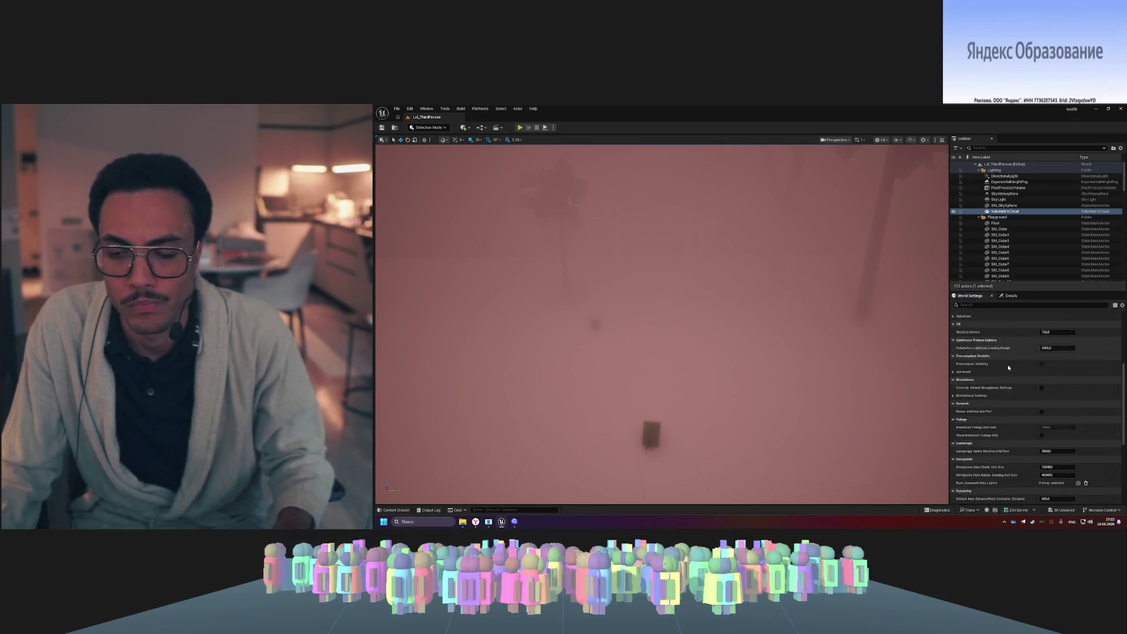
scroll(1019, 332, "up", 10)
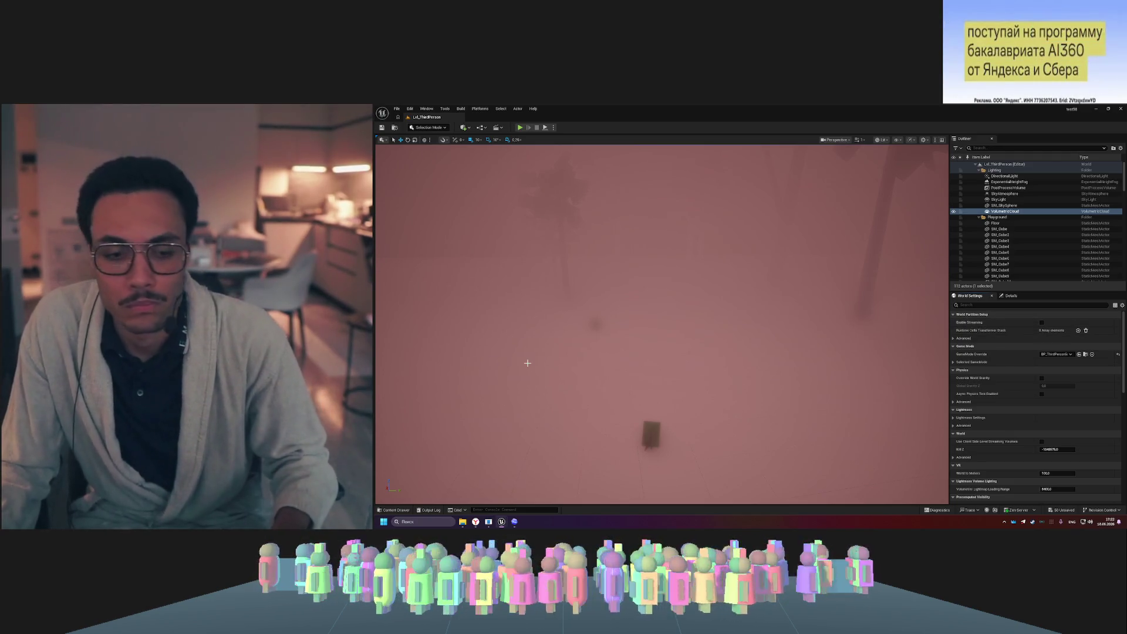
left_click(515, 522)
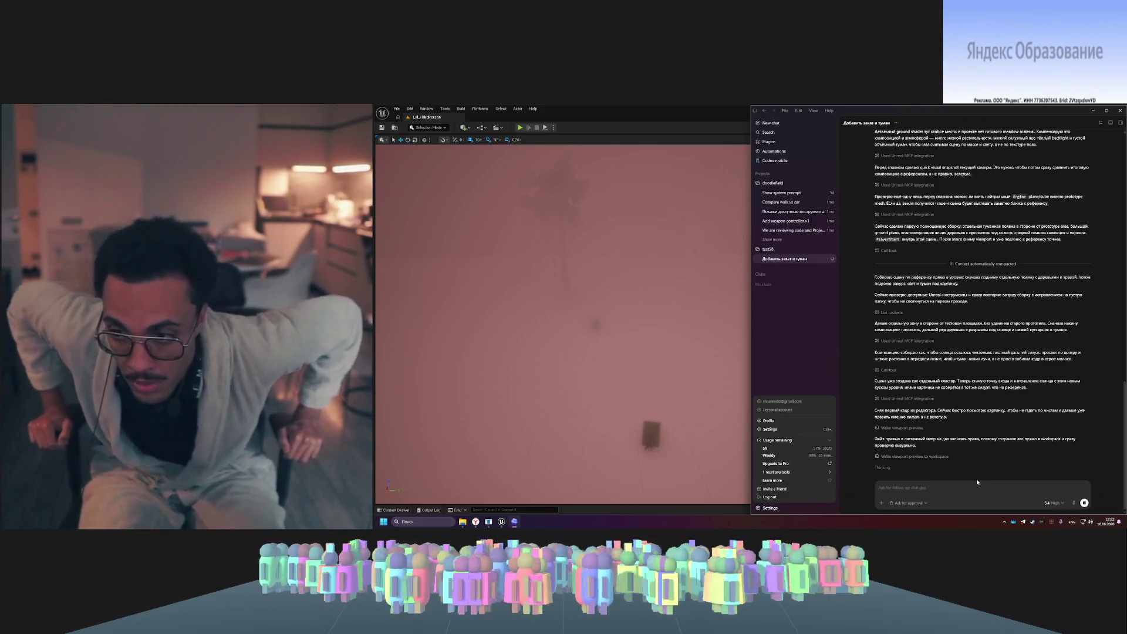
- Lower the Codex reasoning effort to Medium and select GPT-5.4-Mini as the agent's model
left_click(1054, 503)
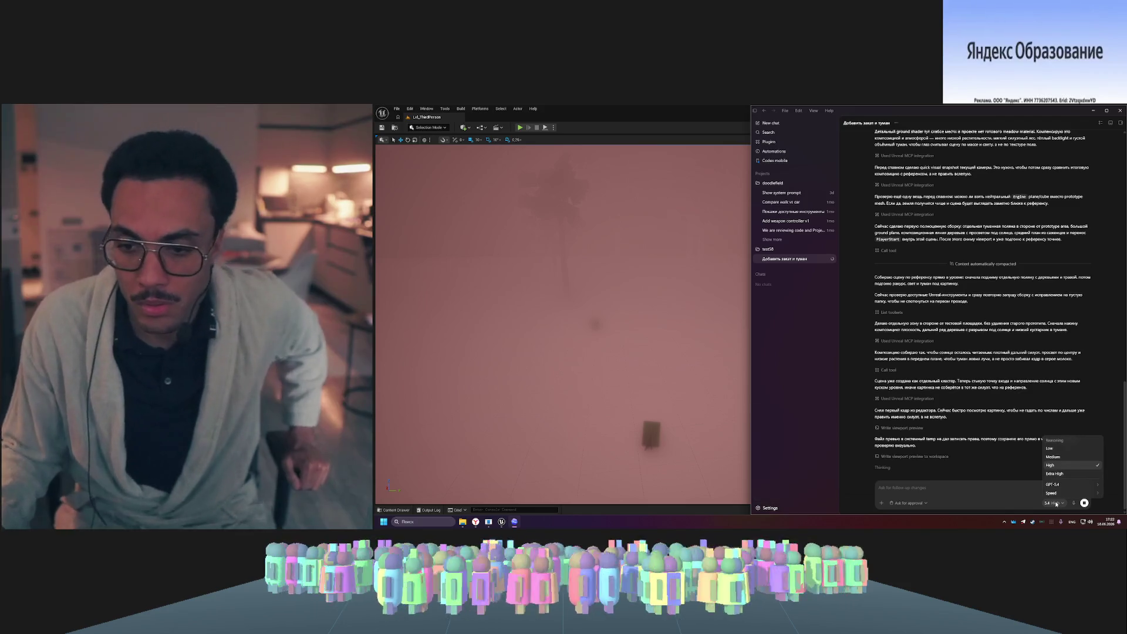
left_click(1072, 458)
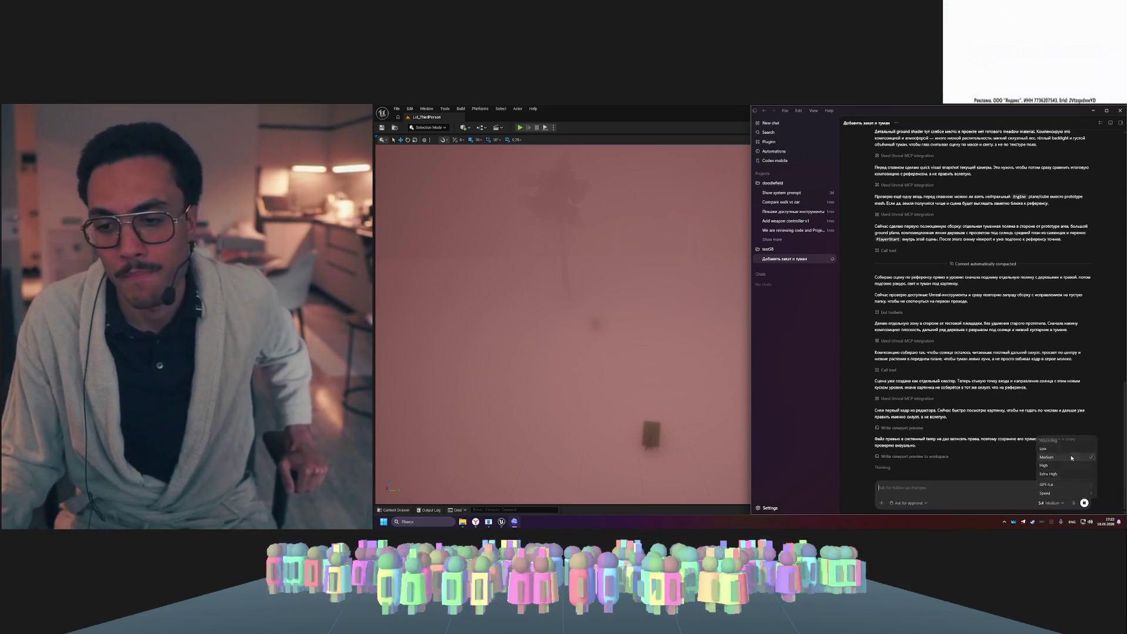
mouse_move(1078, 485)
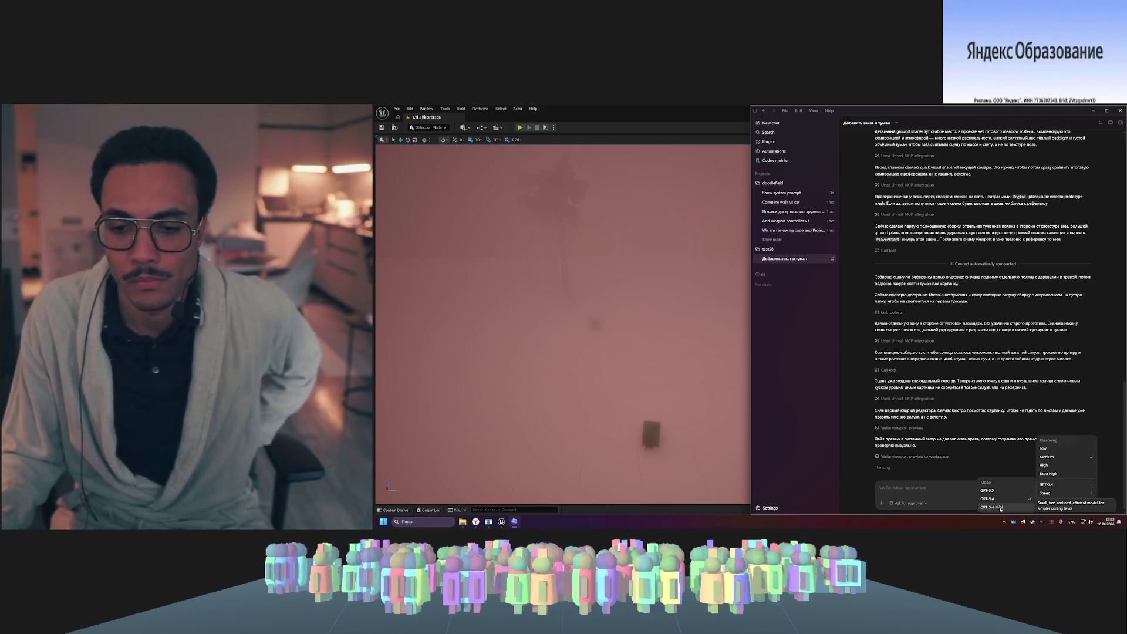
left_click(968, 474)
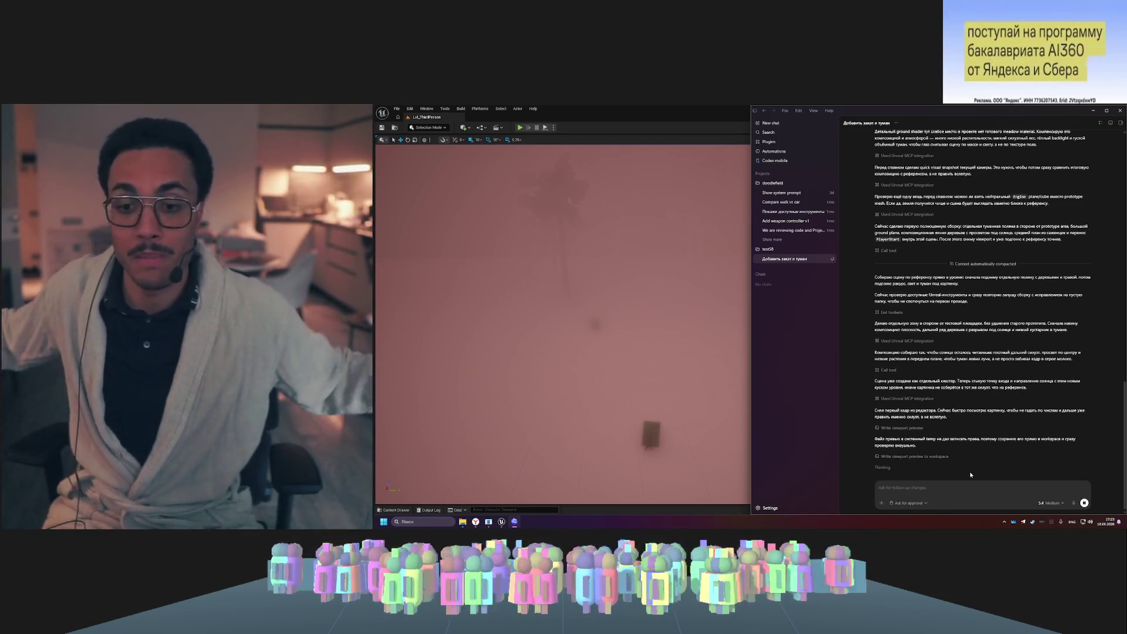
left_click(1058, 504)
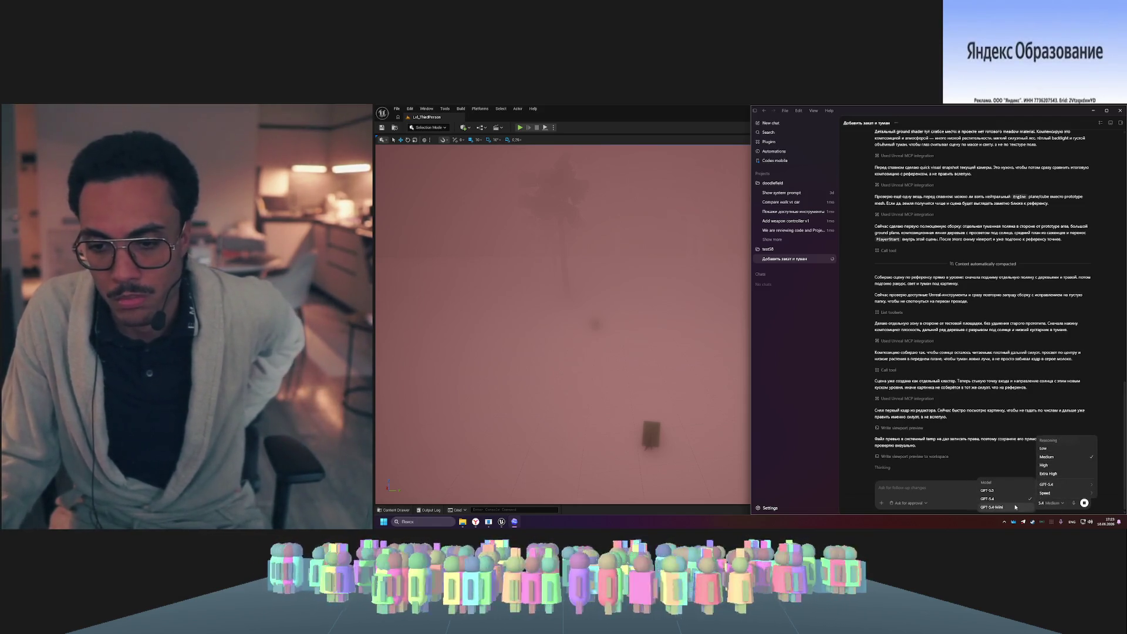
left_click(992, 507)
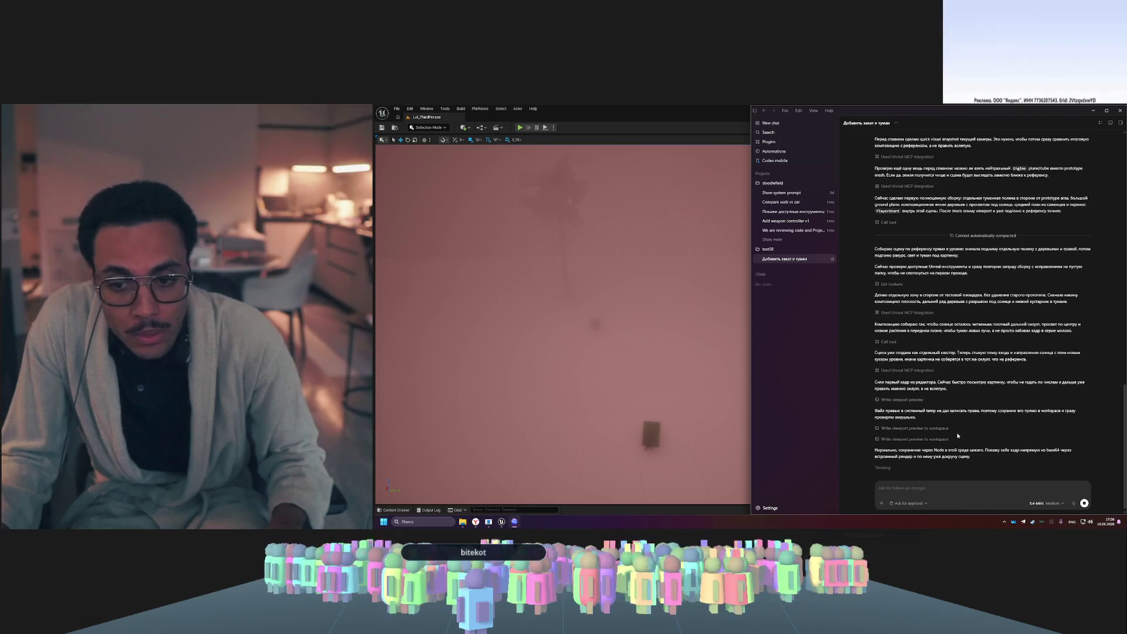
- Review the agent's Unreal tool-call progress in the Codex chat, then bring the Unreal editor forward
scroll(951, 452, "up", 1)
scroll(950, 452, "down", 1)
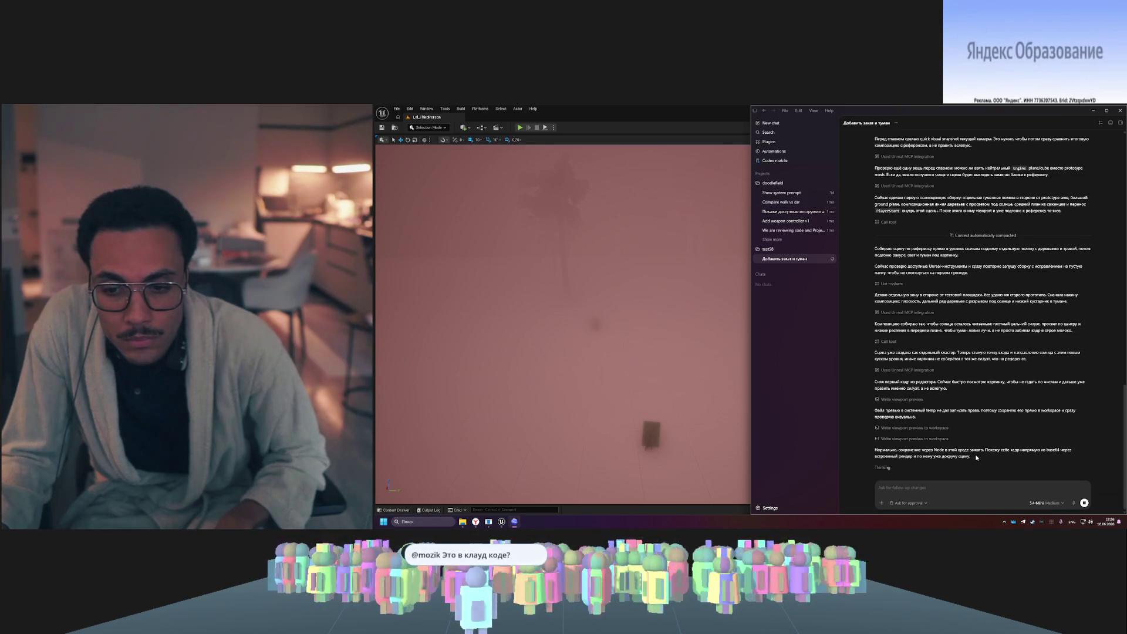
left_click(698, 343)
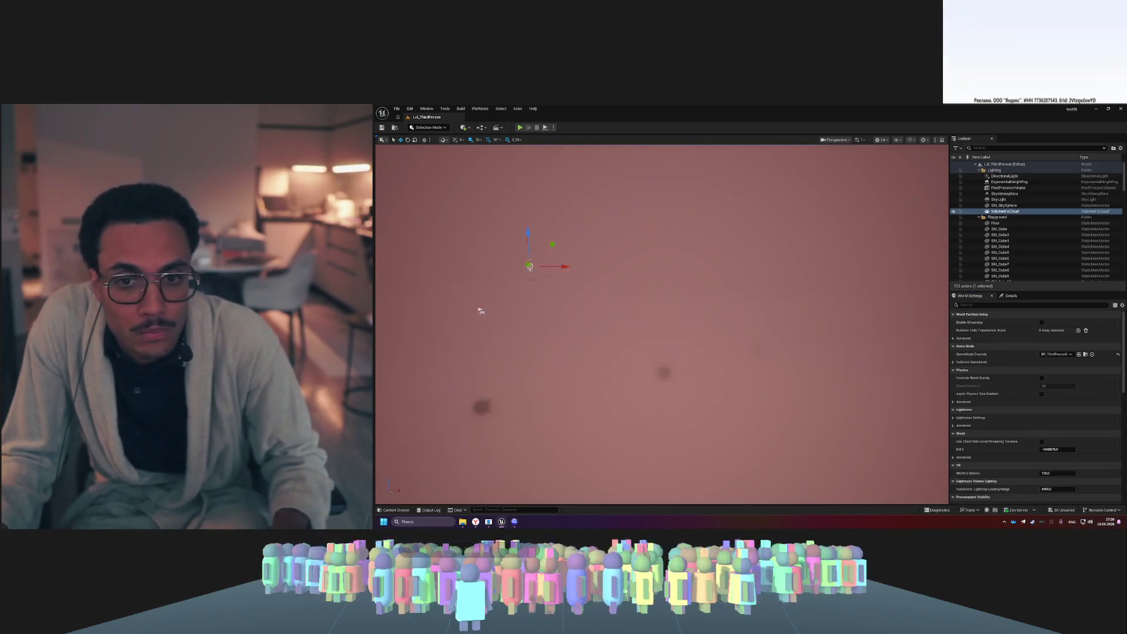
- Frame the VolumetricCloud actor, play-test running the character through the fog past a tree, then return to Codex
key("f")
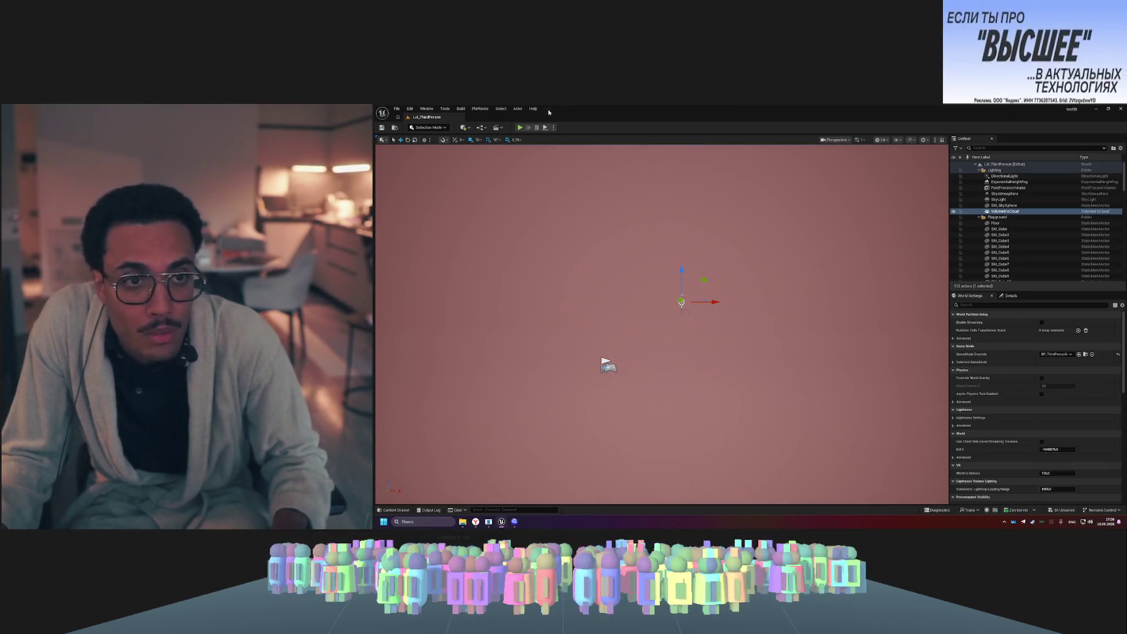
left_click(521, 127)
key("w")
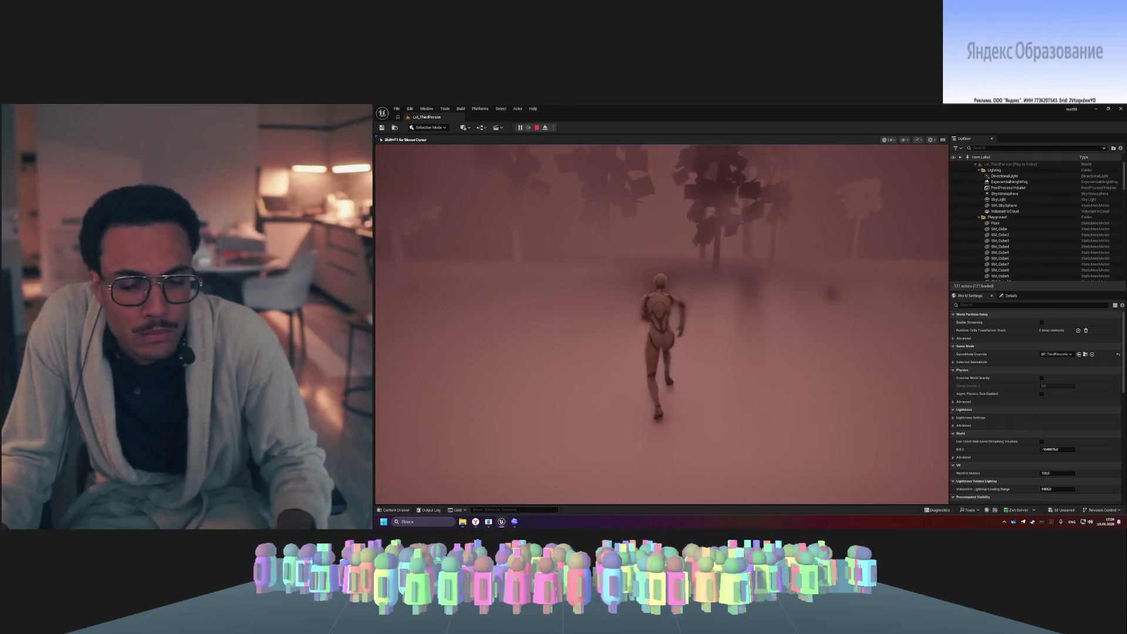
key("d")
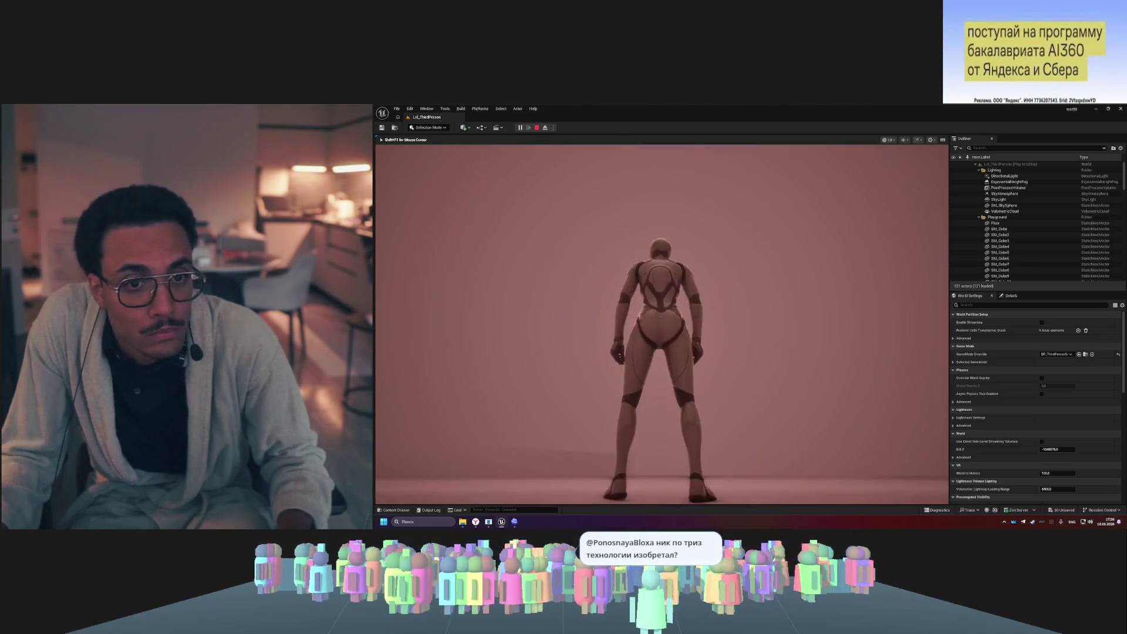
key("Escape")
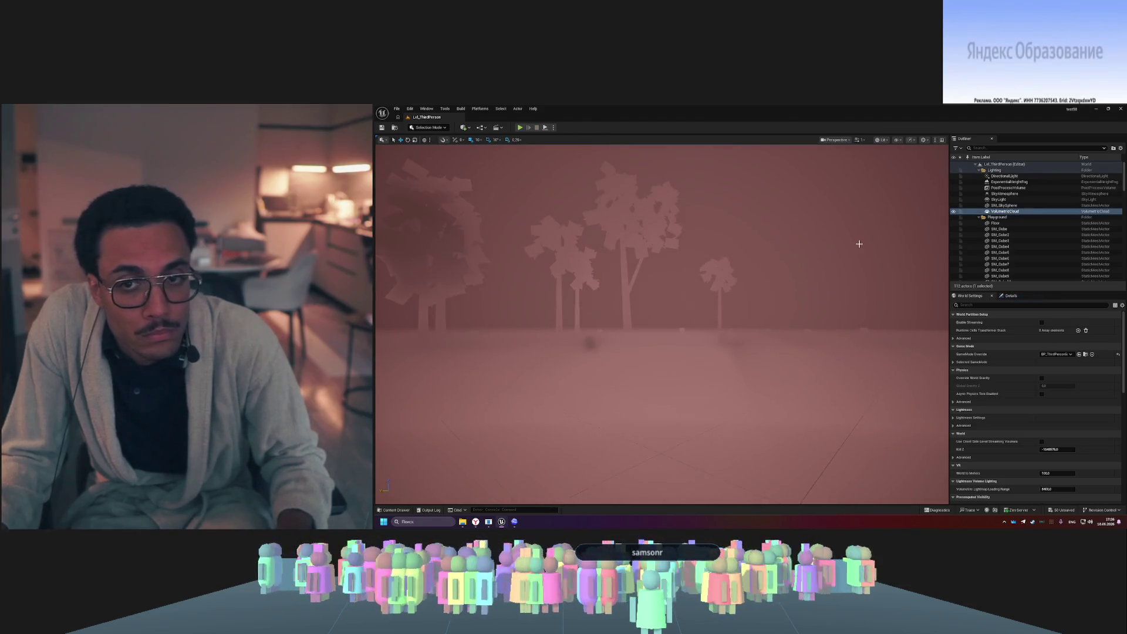
left_click(515, 524)
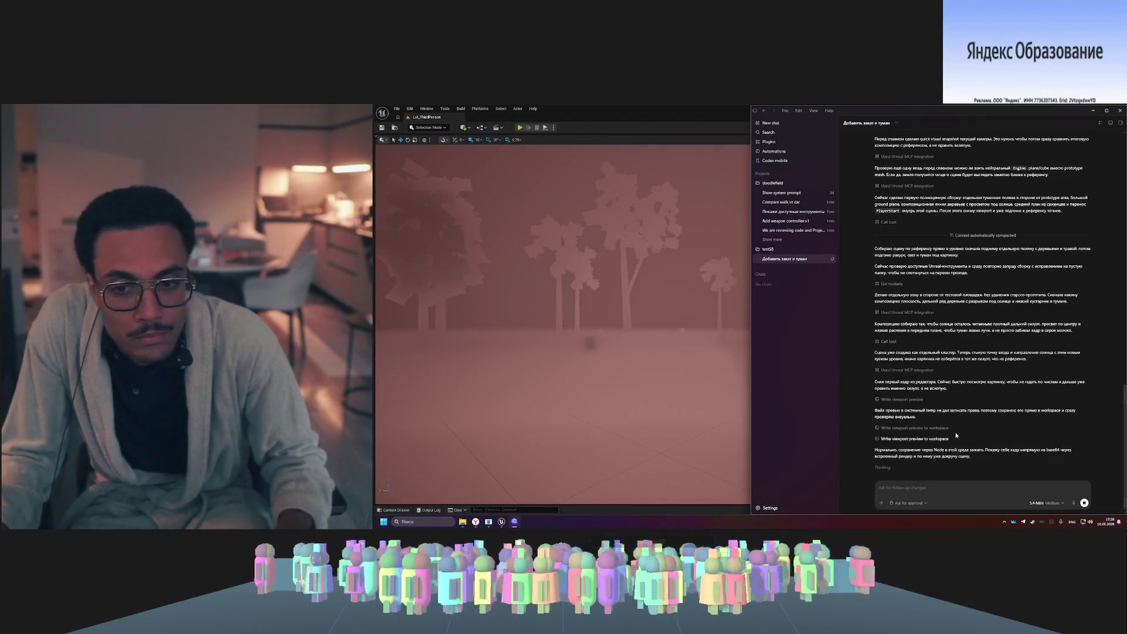
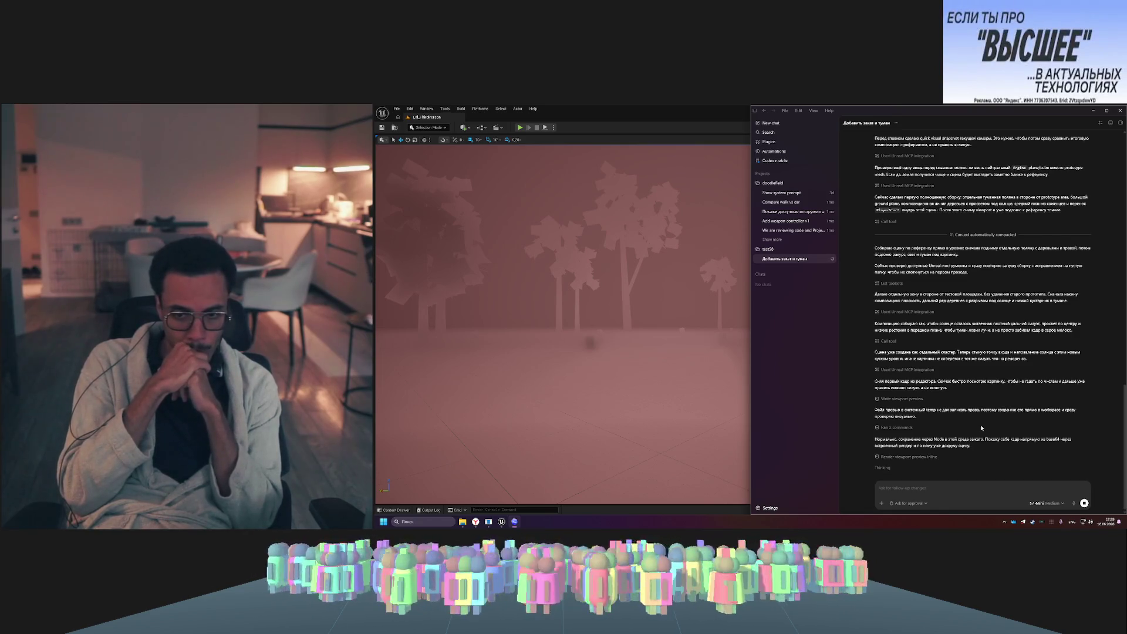
- Expand the viewport preview step, then snap Unreal to the right half and Codex to the left
left_click(932, 458)
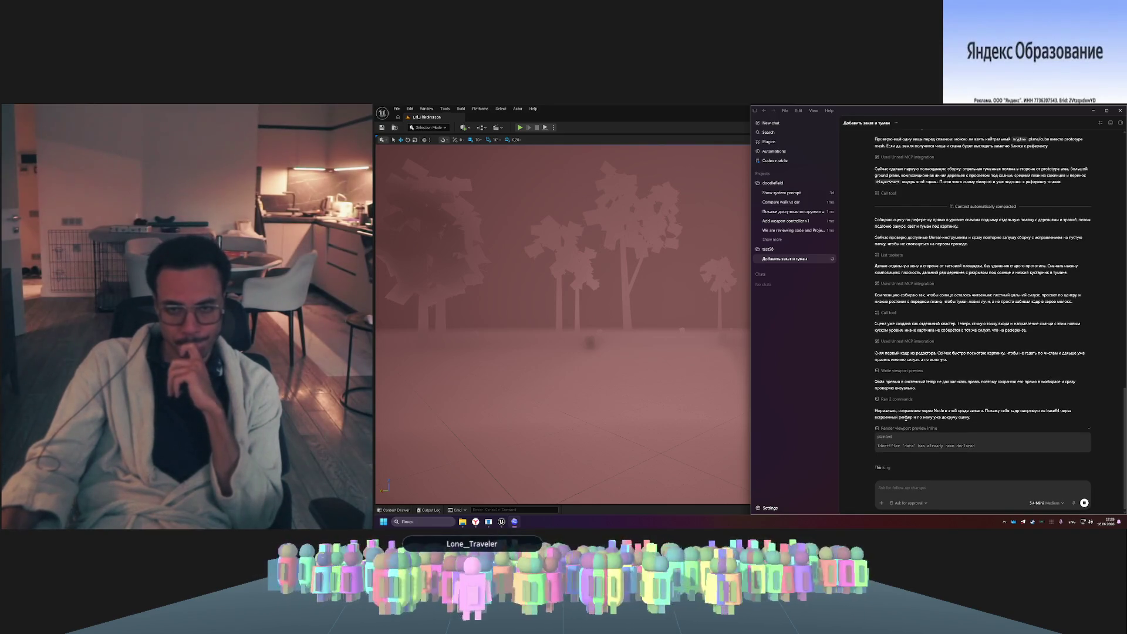
mouse_move(680, 112)
left_mouse_down()
mouse_move(528, 118)
mouse_move(376, 230)
left_mouse_up()
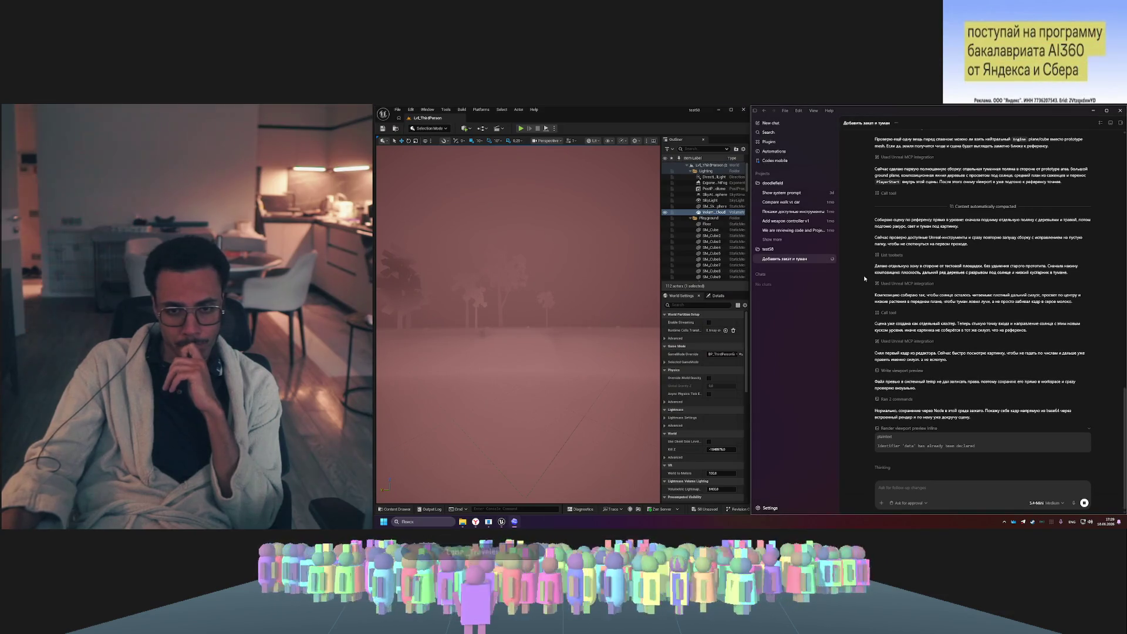
left_click_drag(868, 108, 576, 154)
left_click(501, 522)
left_click_drag(646, 110, 1126, 194)
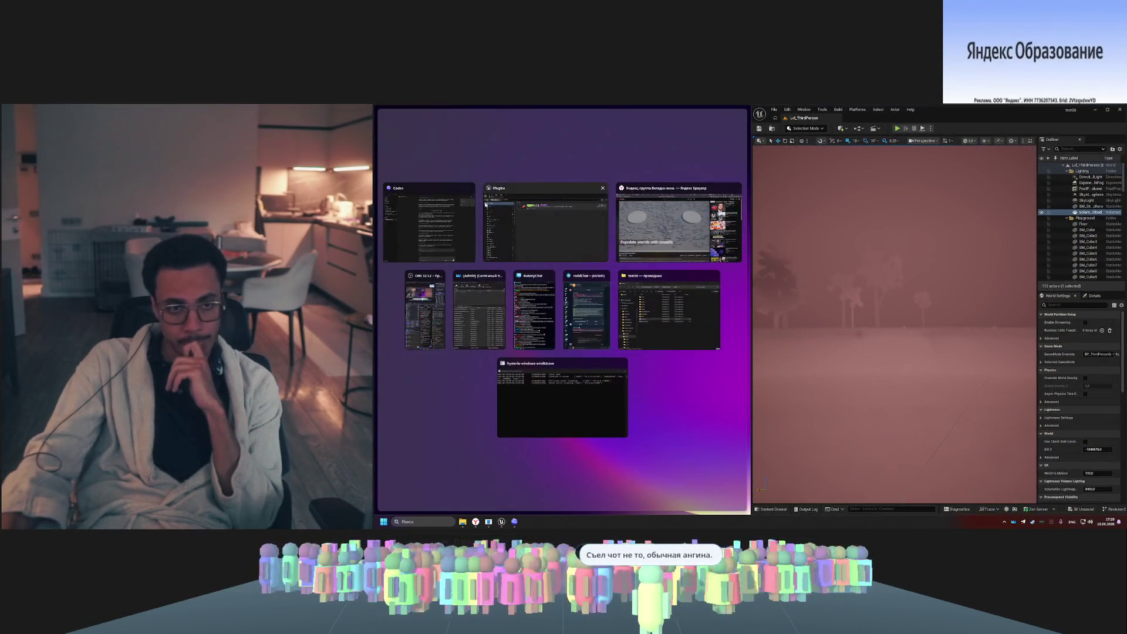
left_click(671, 301)
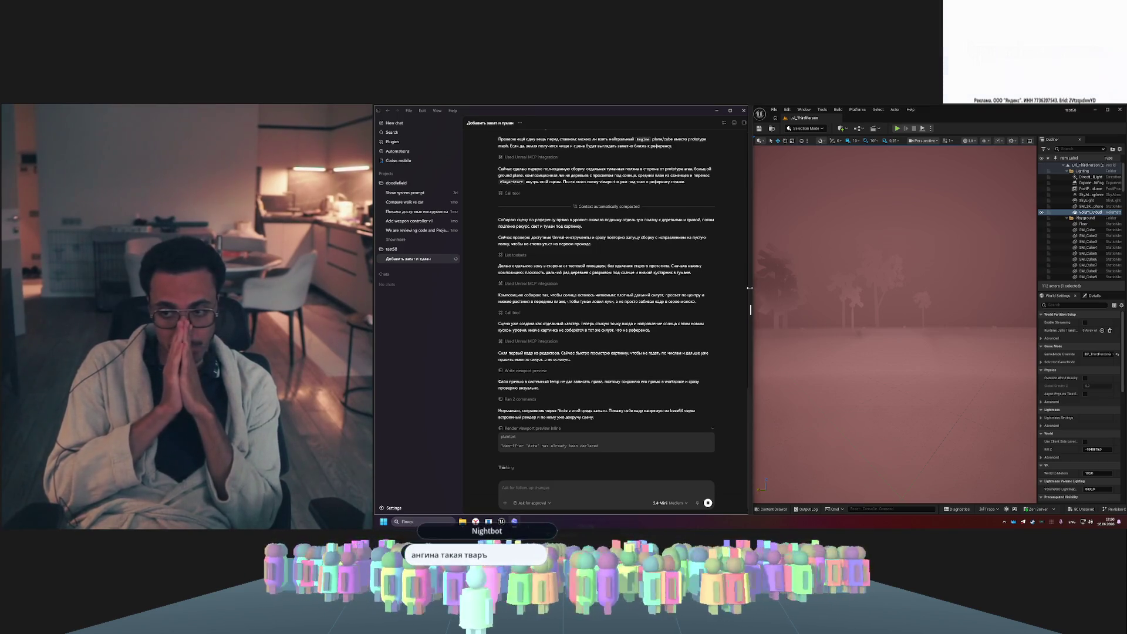
- Check the remaining Codex usage in the account menu, then go to Settings
left_click(391, 507)
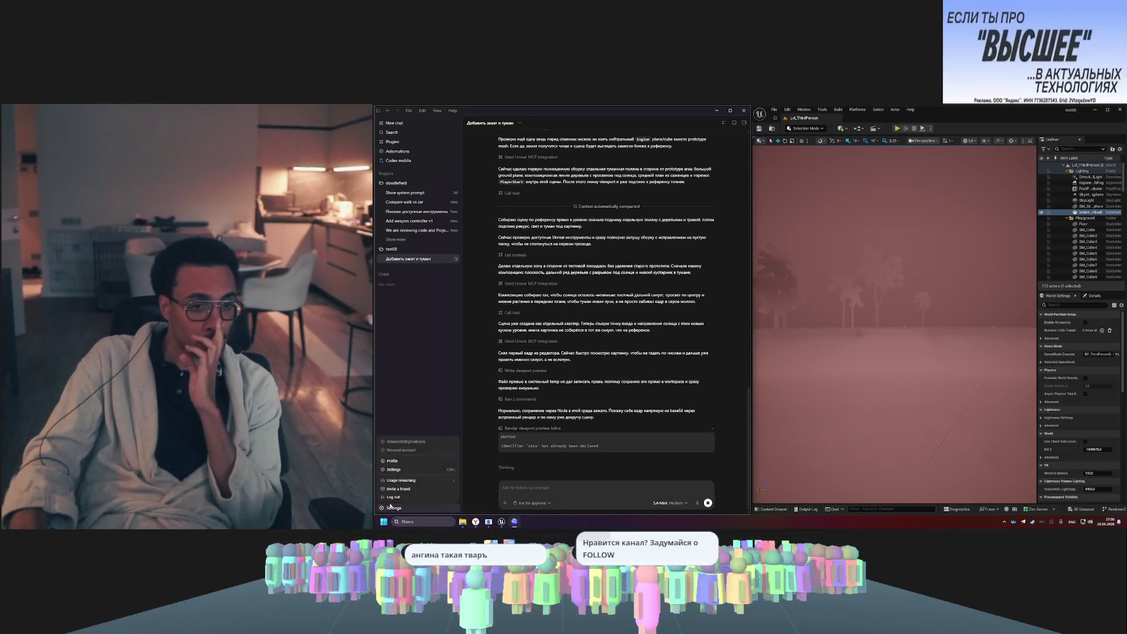
left_click(442, 479)
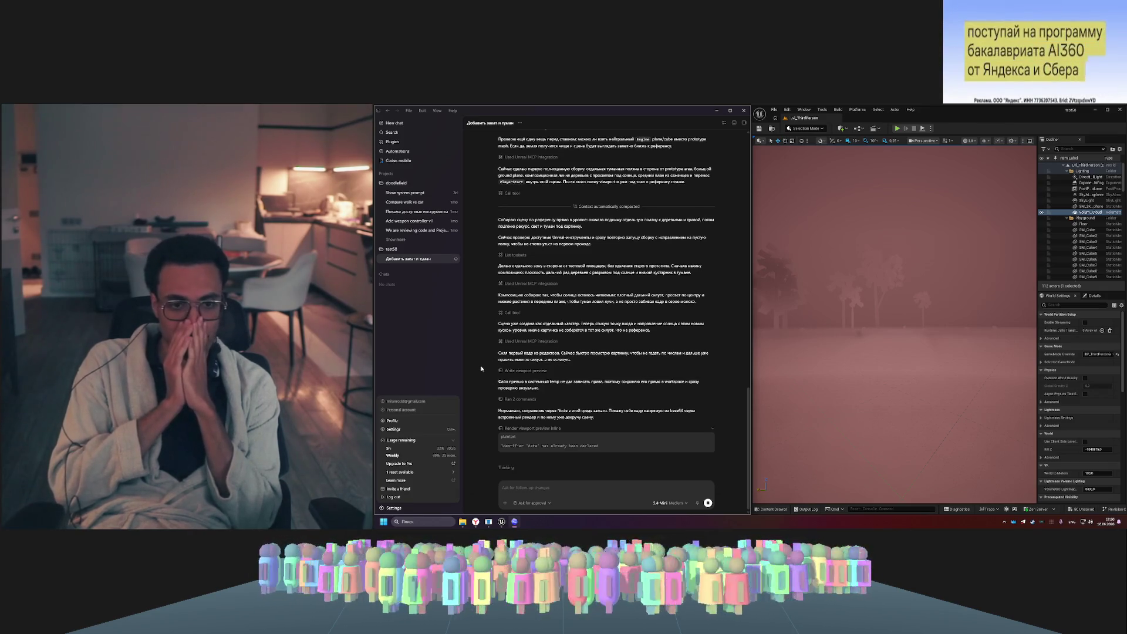
left_click(503, 468)
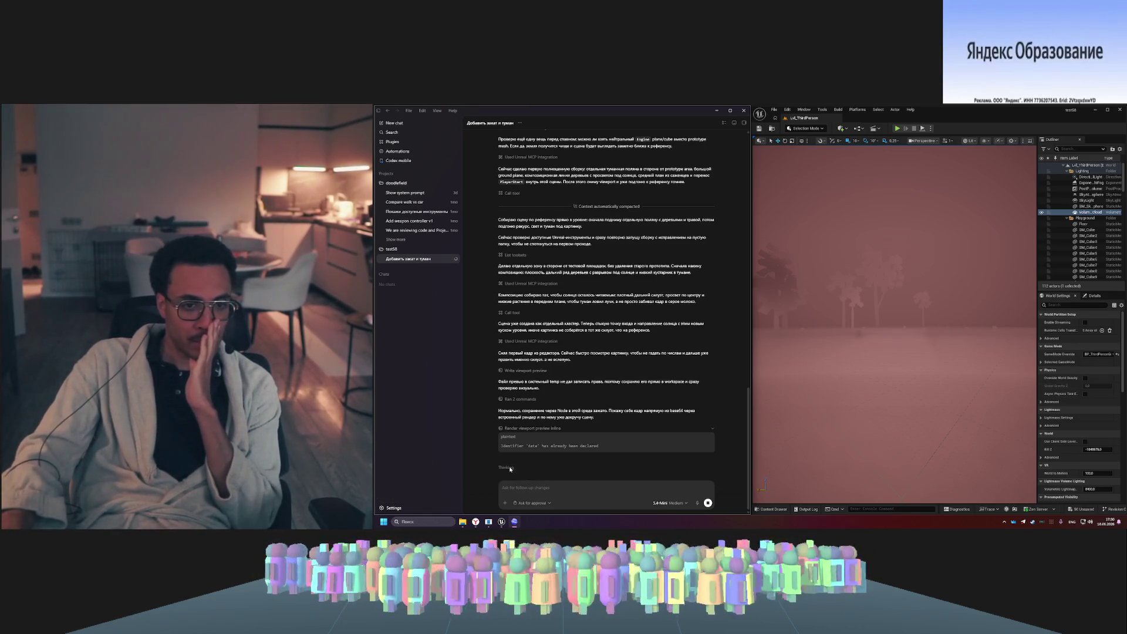
left_click(506, 467)
left_click(395, 507)
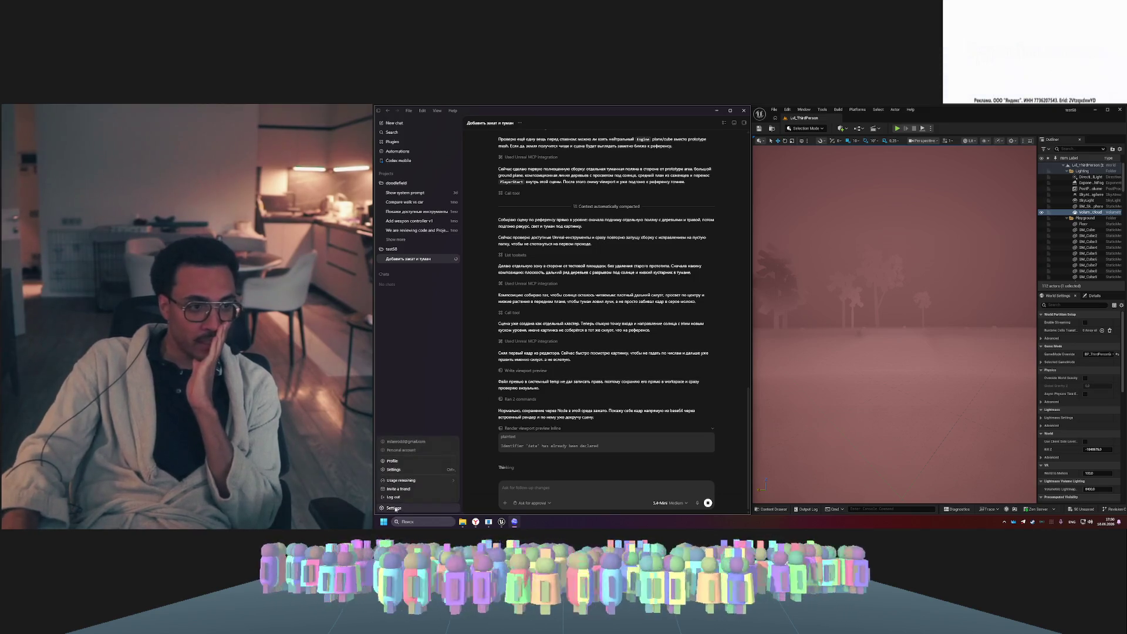
left_click(415, 469)
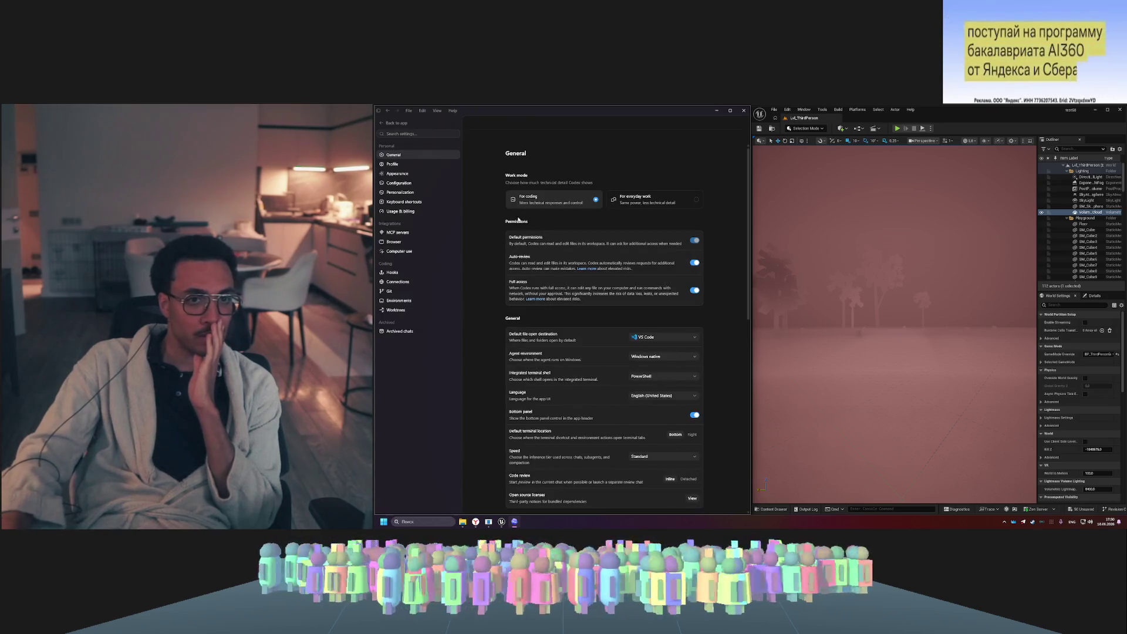
- Search settings for 'think', review GPT-5.5 Thinking usage and billing, then return to the chat
left_click(423, 134)
type("thir")
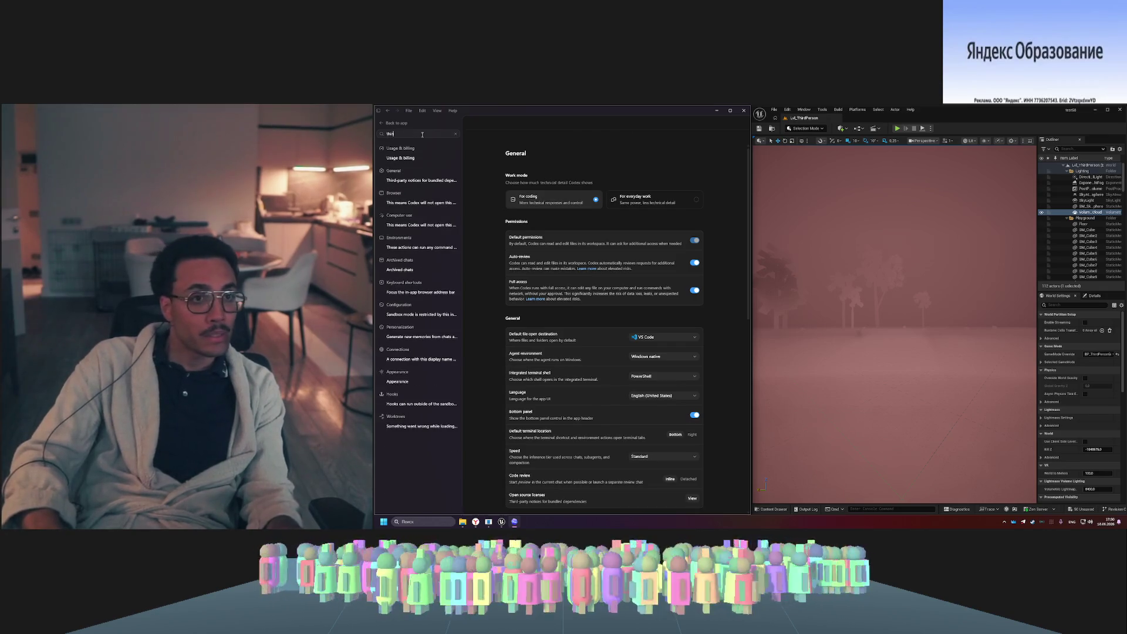
key("BackSpace")
type("nk")
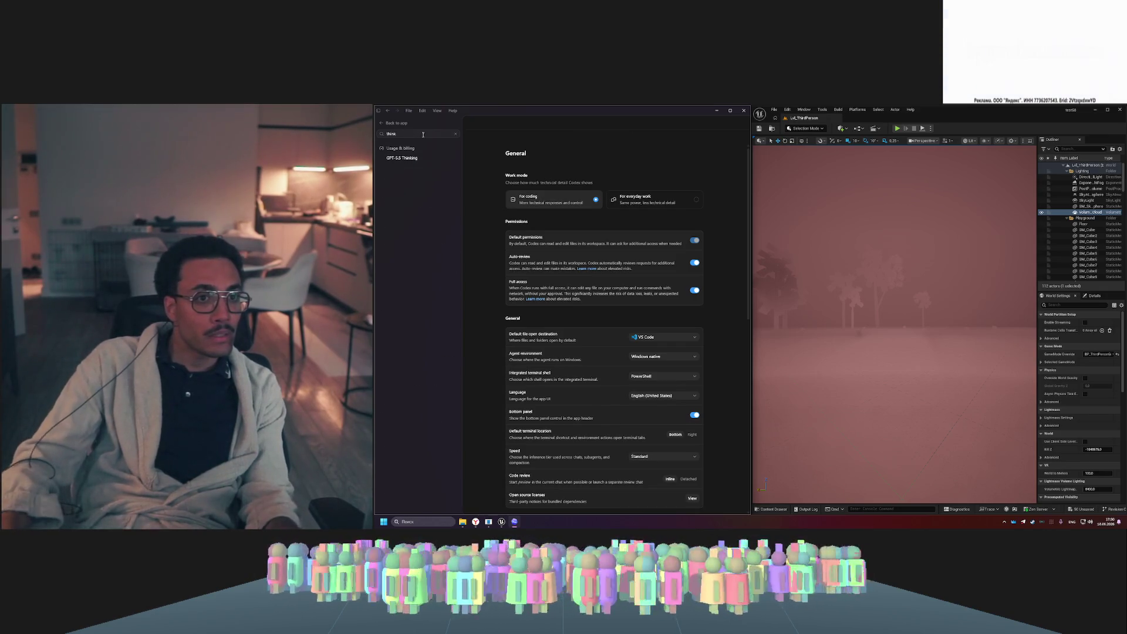
left_click(414, 159)
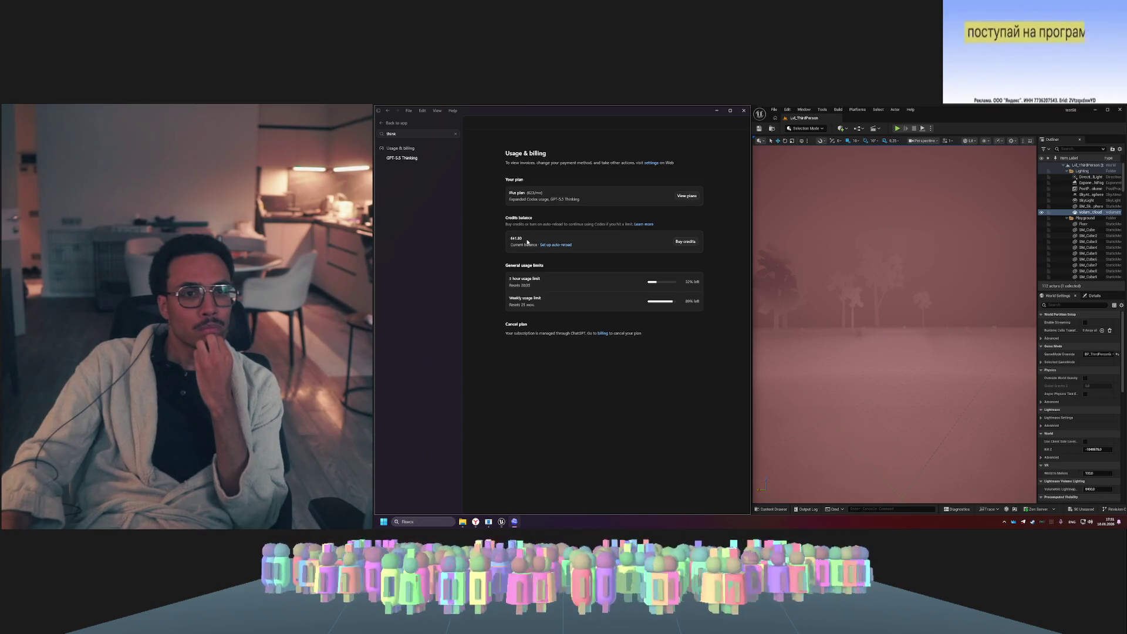
left_click(381, 125)
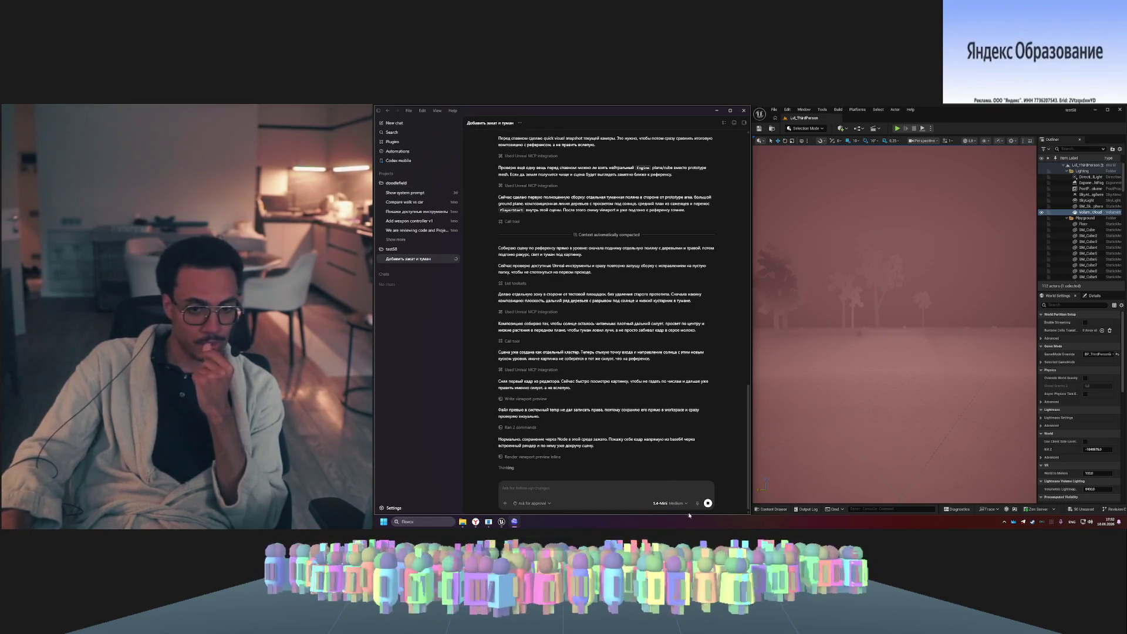
- Stop the running agent and start a fresh empty chat in test58
left_click(708, 503)
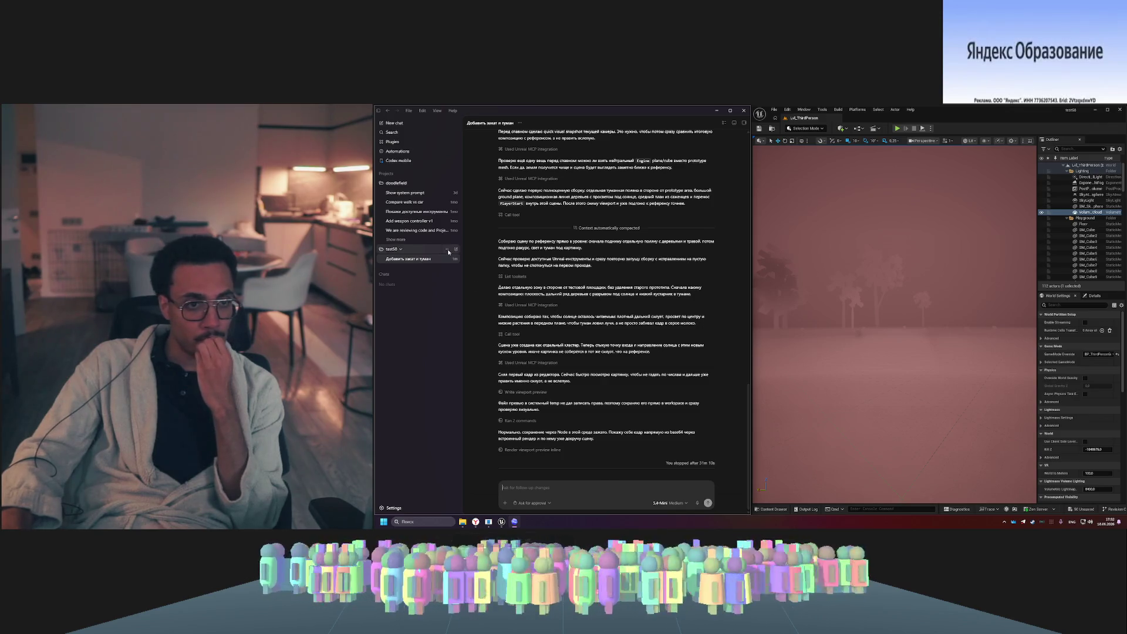
key("ctrl+n")
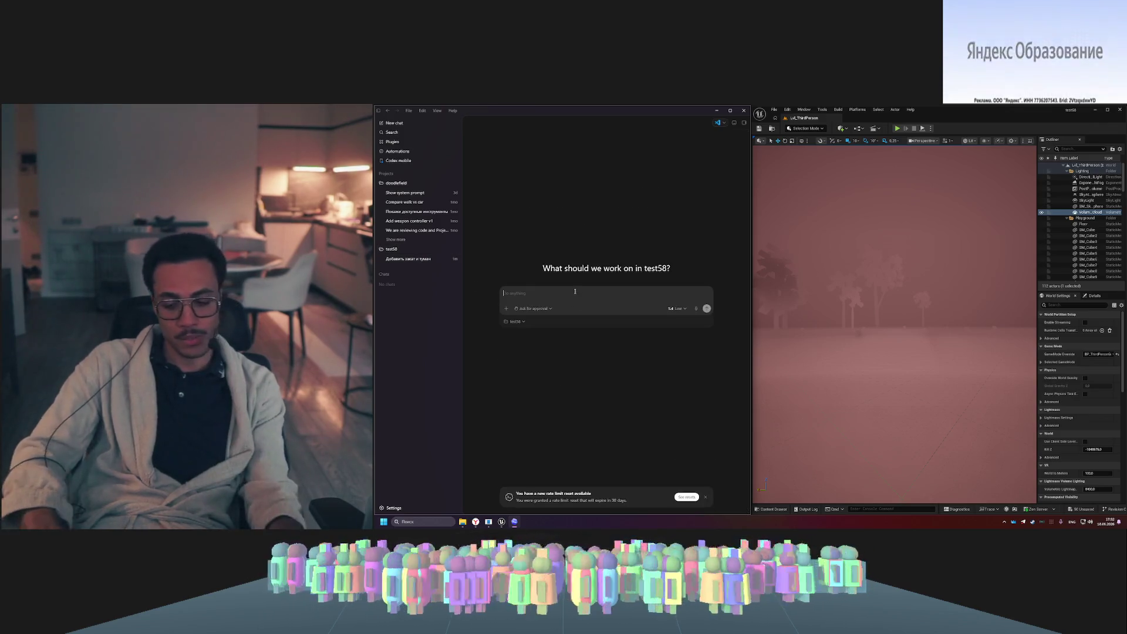
type("cvy")
key("BackSpace")
key("BackSpace")
key("BackSpace")
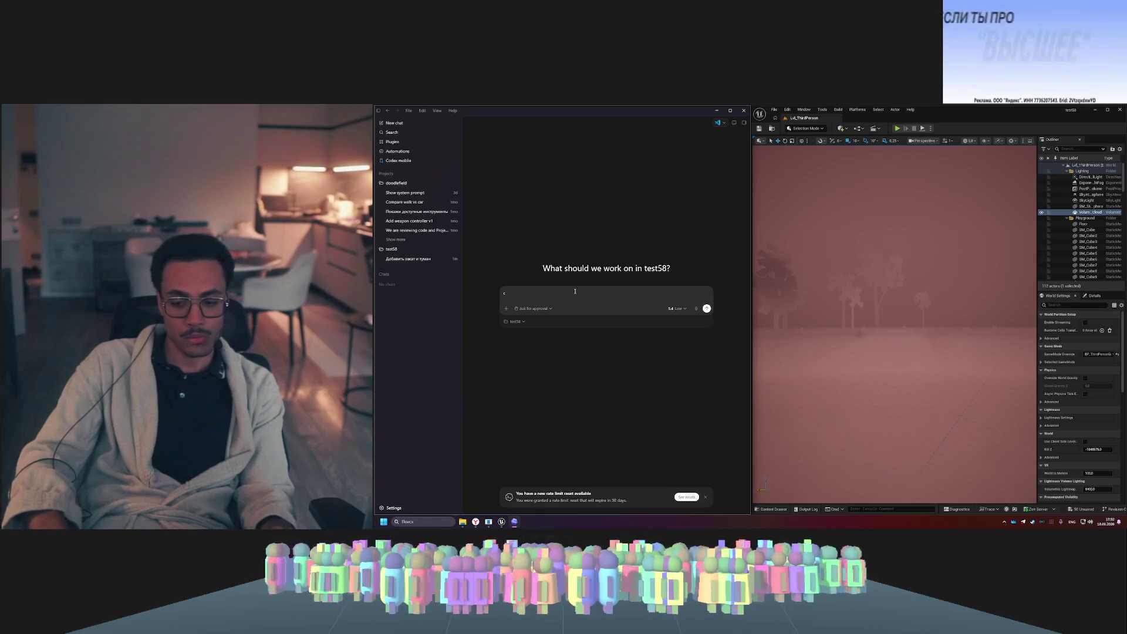
- Switch the model to GPT-5.4-Mini and send the request to reduce the scene's fog
left_click(677, 308)
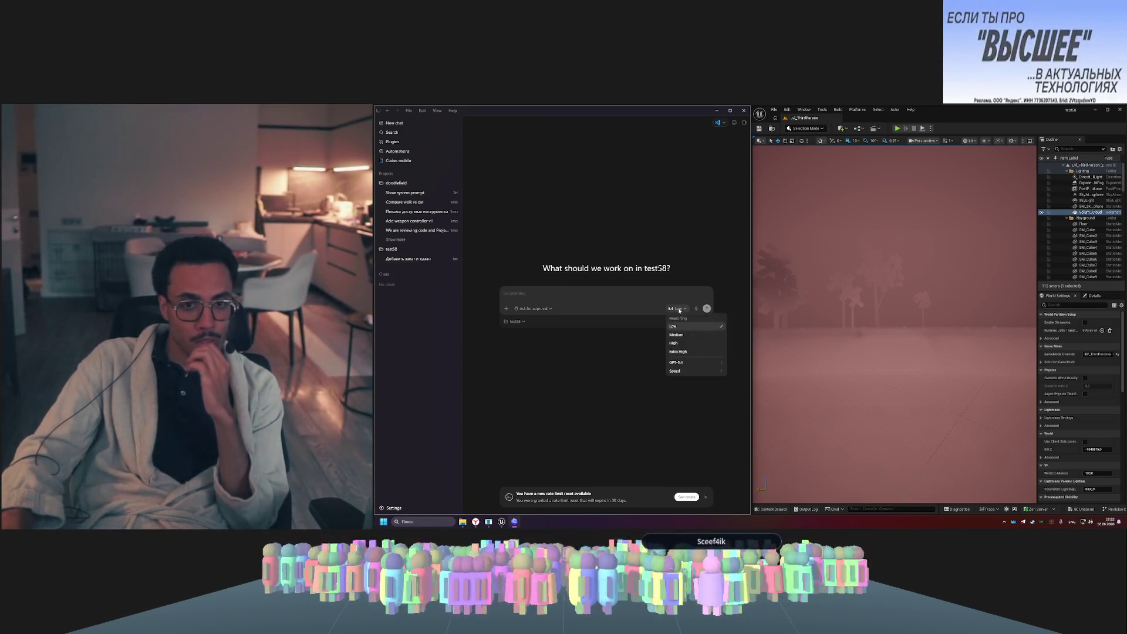
mouse_move(676, 363)
left_click(632, 387)
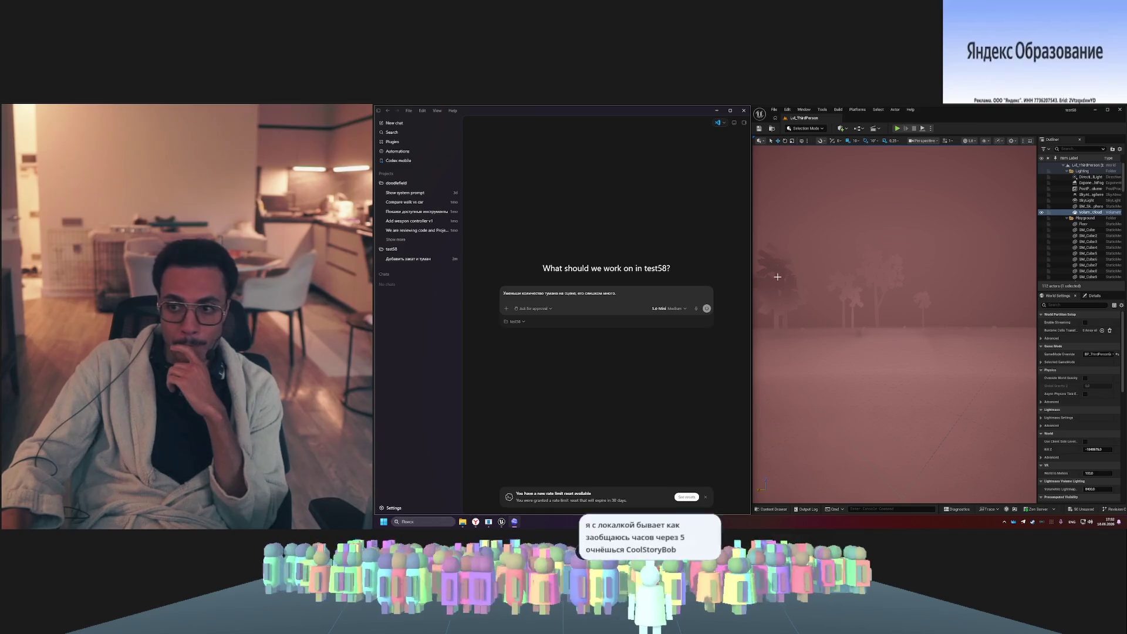
key("Return")
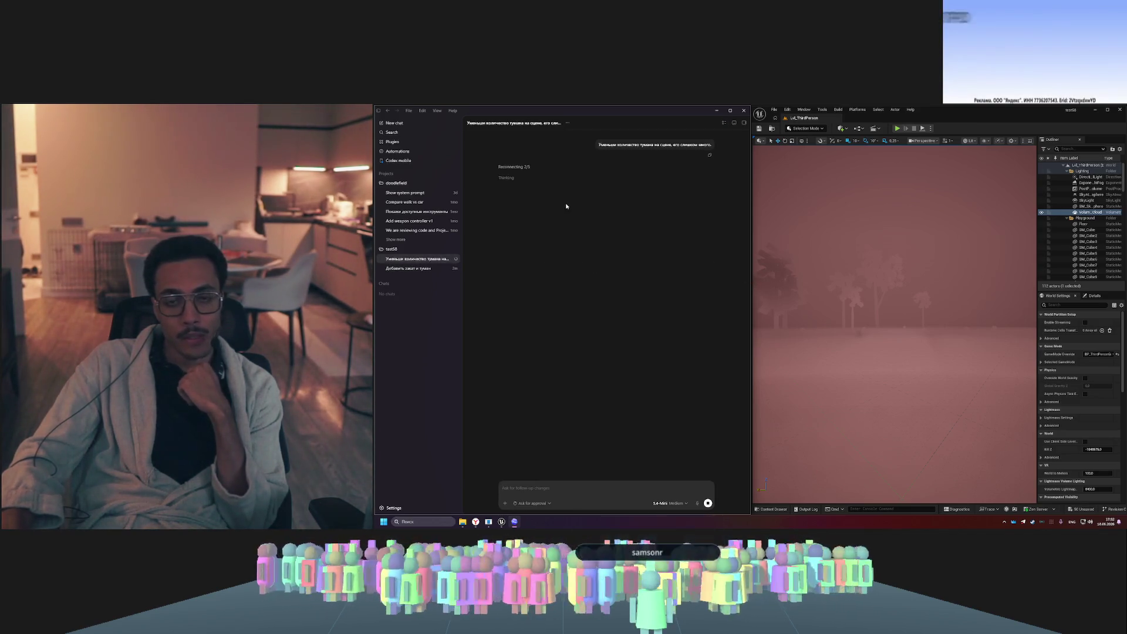
- Keep reasoning effort at Medium while the agent investigates the fog actor
left_click(683, 504)
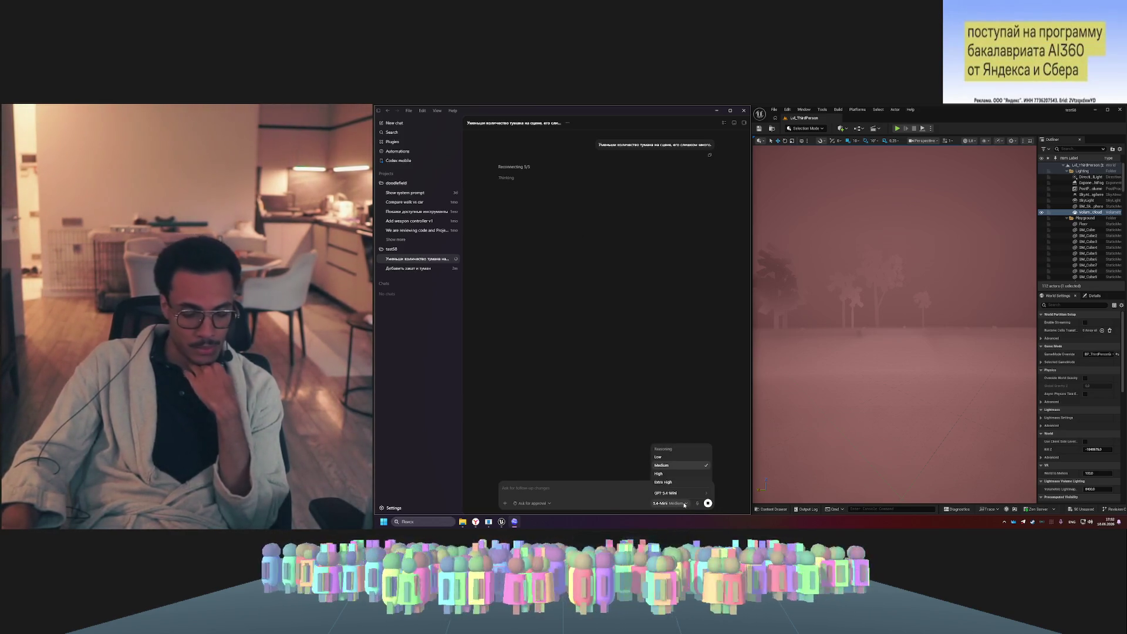
mouse_move(685, 495)
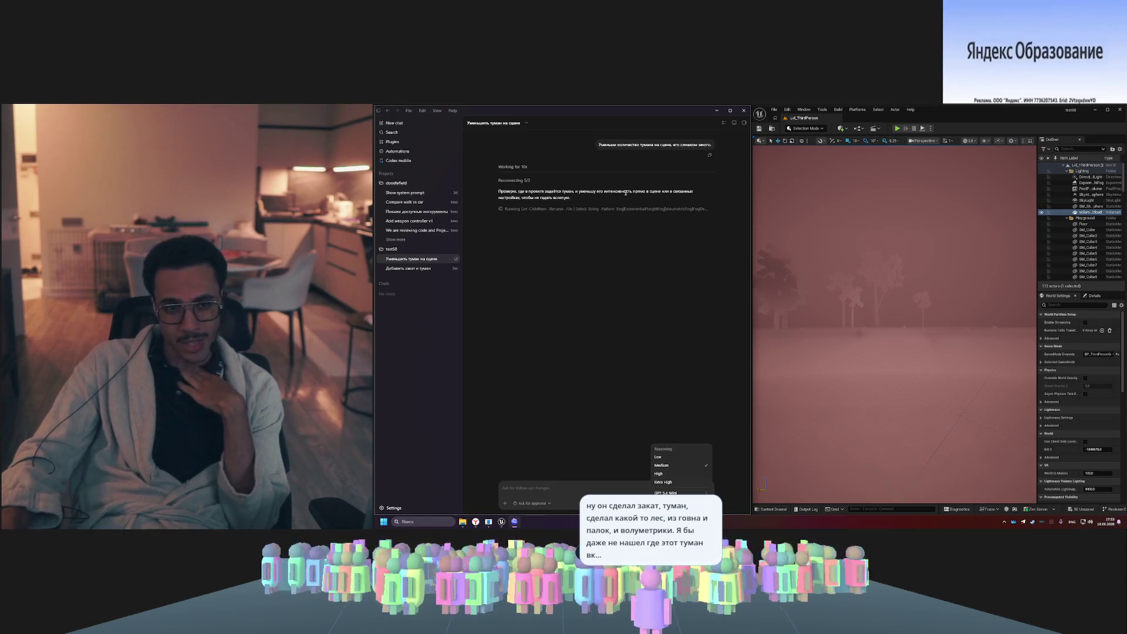
left_click(634, 431)
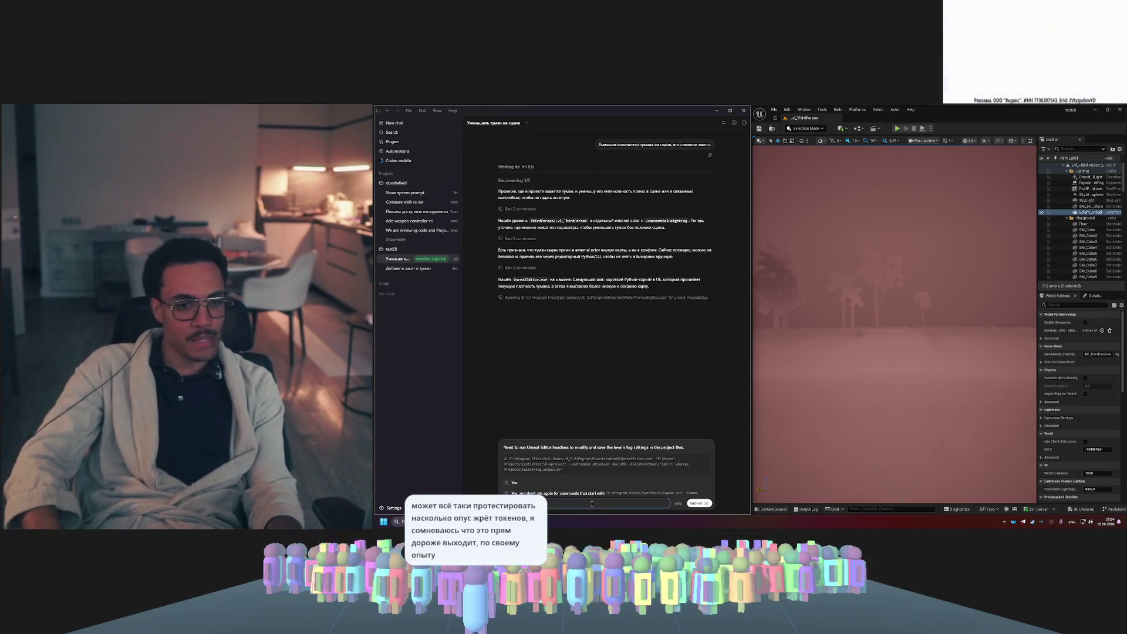
- Reply 'use mcp' and always allow the Unreal MCP toolset listing request
type("use mcp")
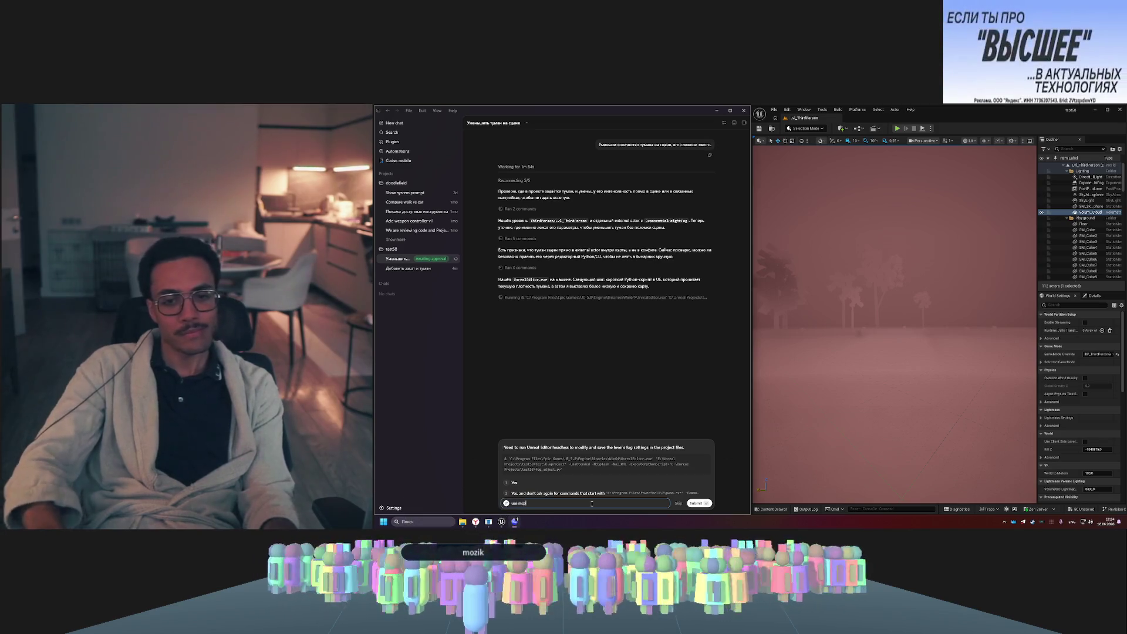
left_click(699, 503)
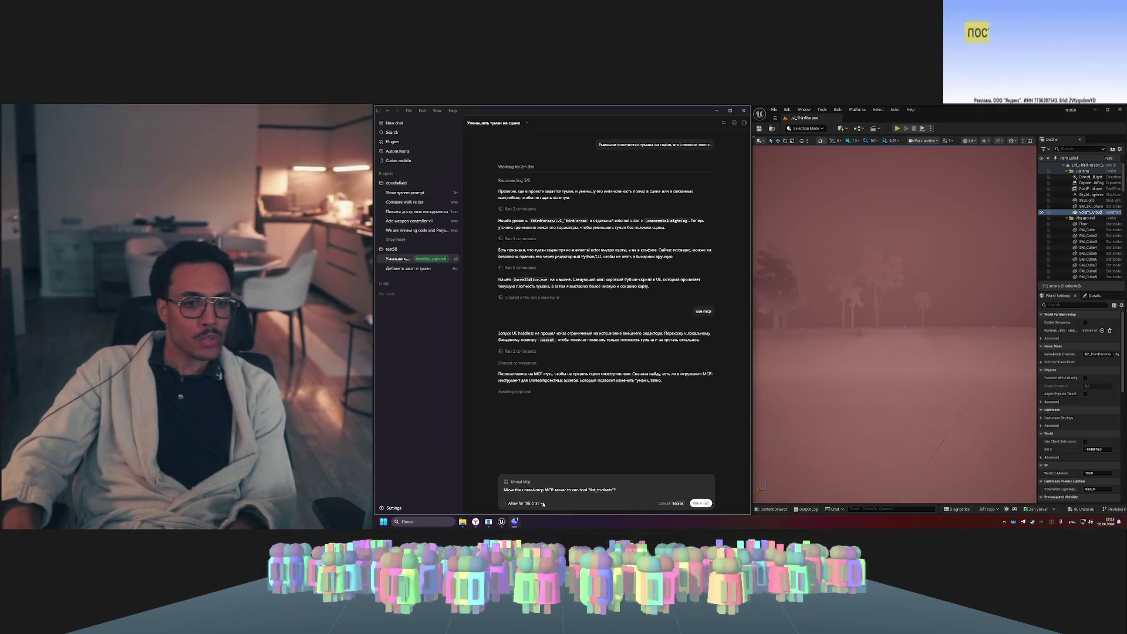
left_click(523, 503)
left_click(583, 504)
key("Return")
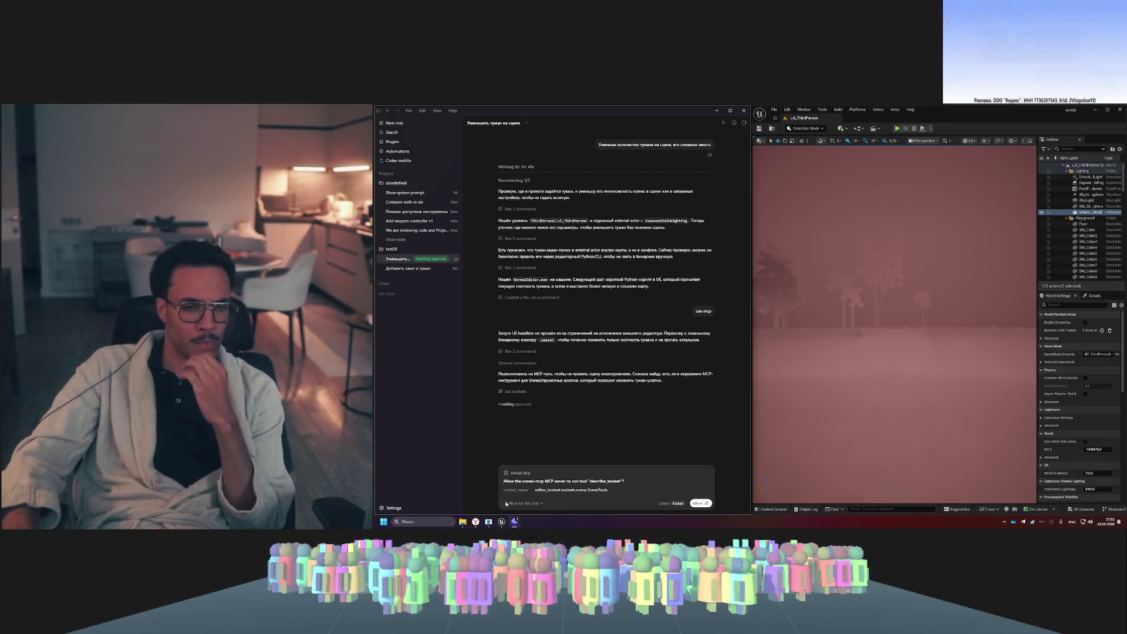
- Approve the agent's further Unreal MCP tool calls for adjusting the fog
left_click(697, 504)
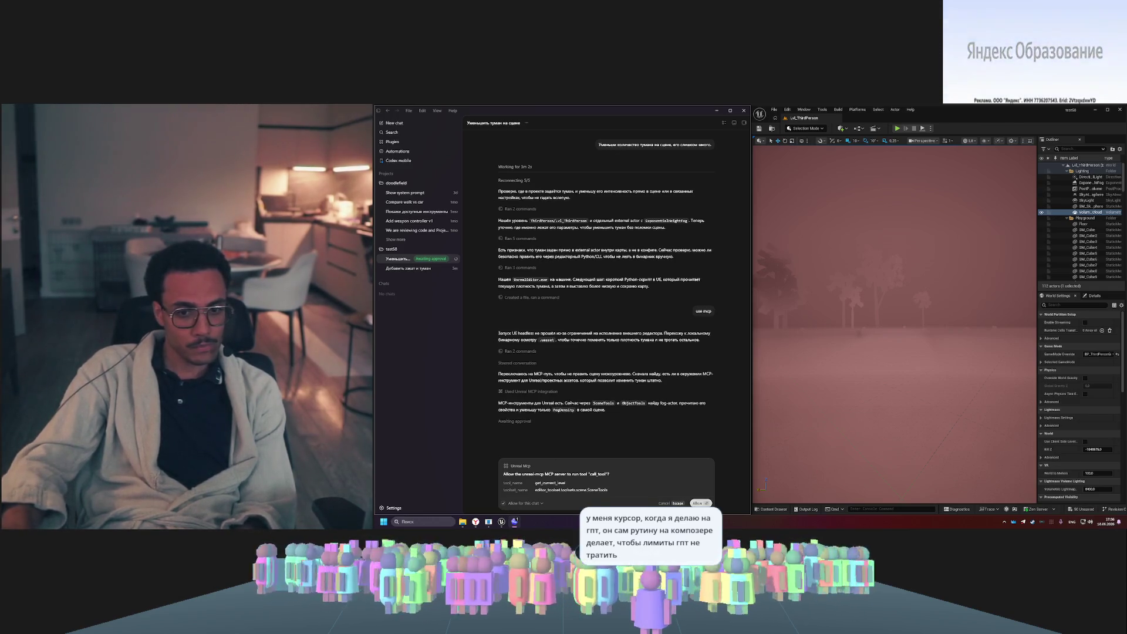
left_click(698, 503)
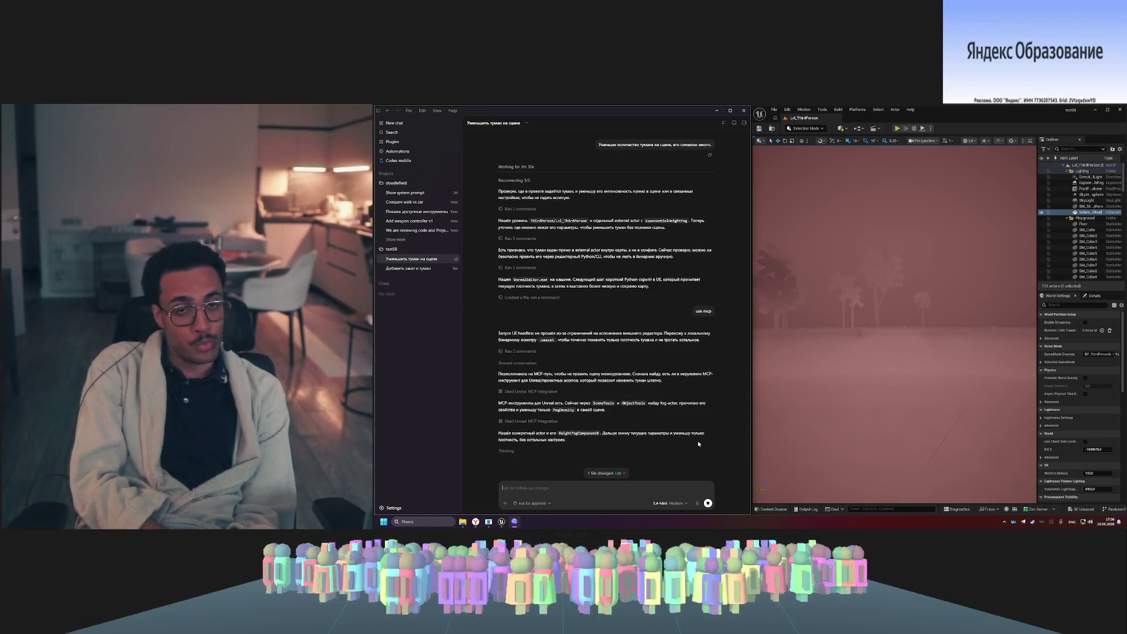
right_click(698, 445)
left_click(621, 474)
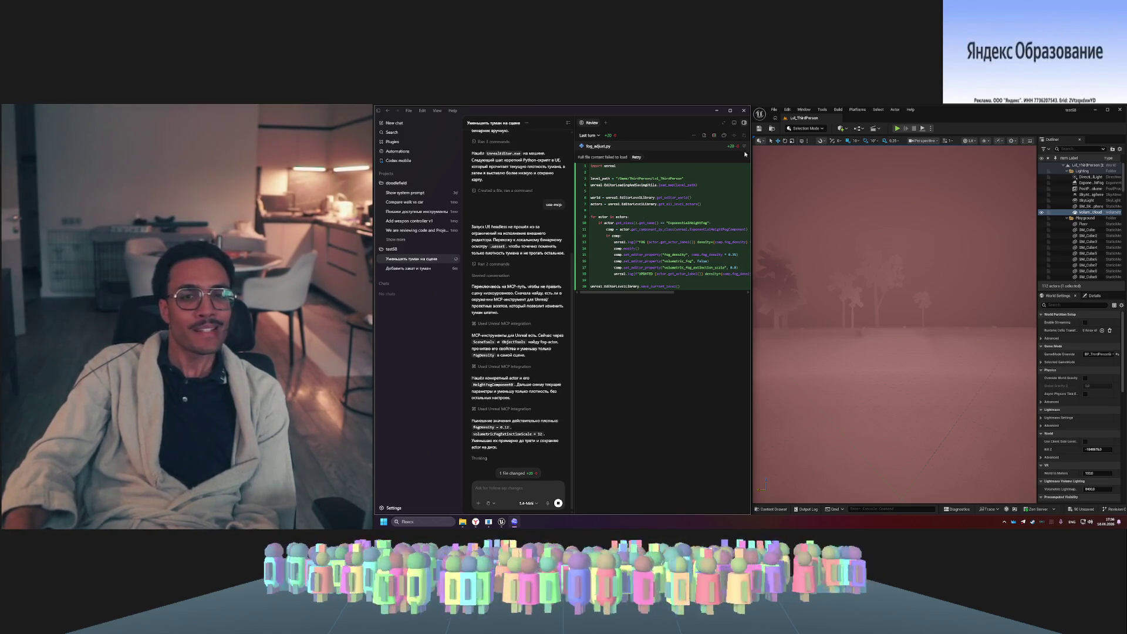
left_click(744, 123)
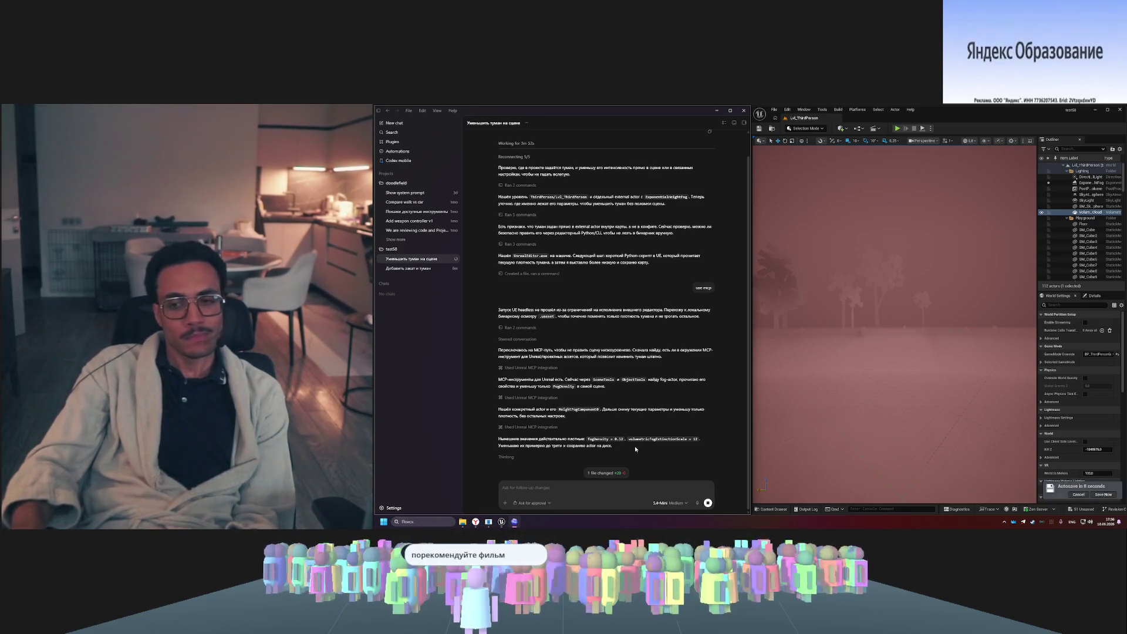
left_click(911, 186)
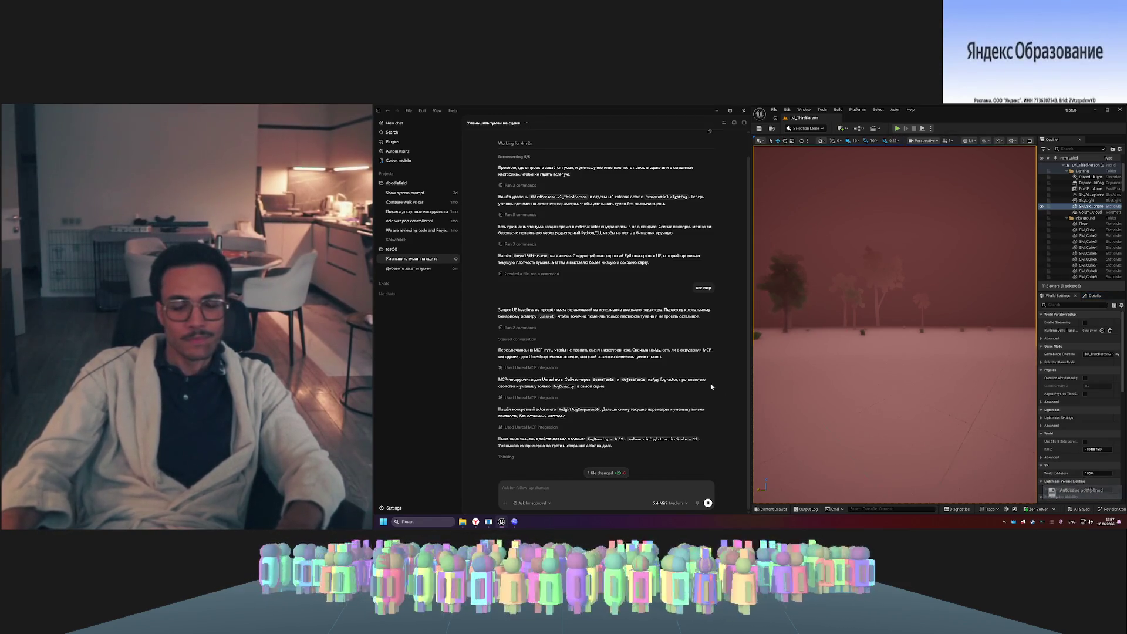
- Check the remaining Codex usage limits in the account menu
left_click(389, 508)
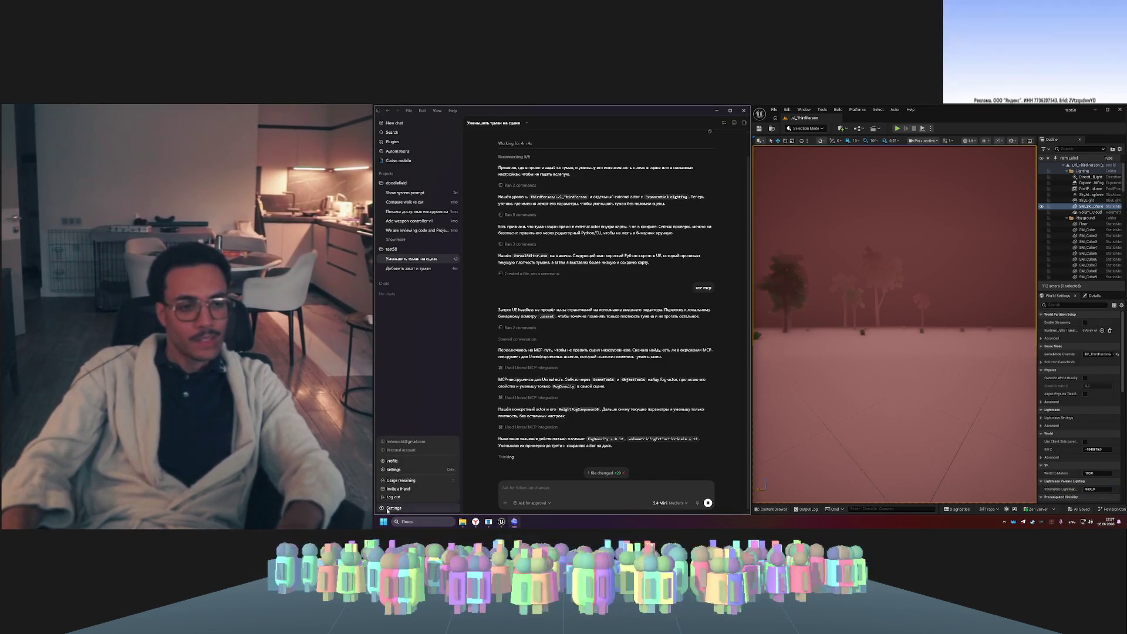
left_click(405, 480)
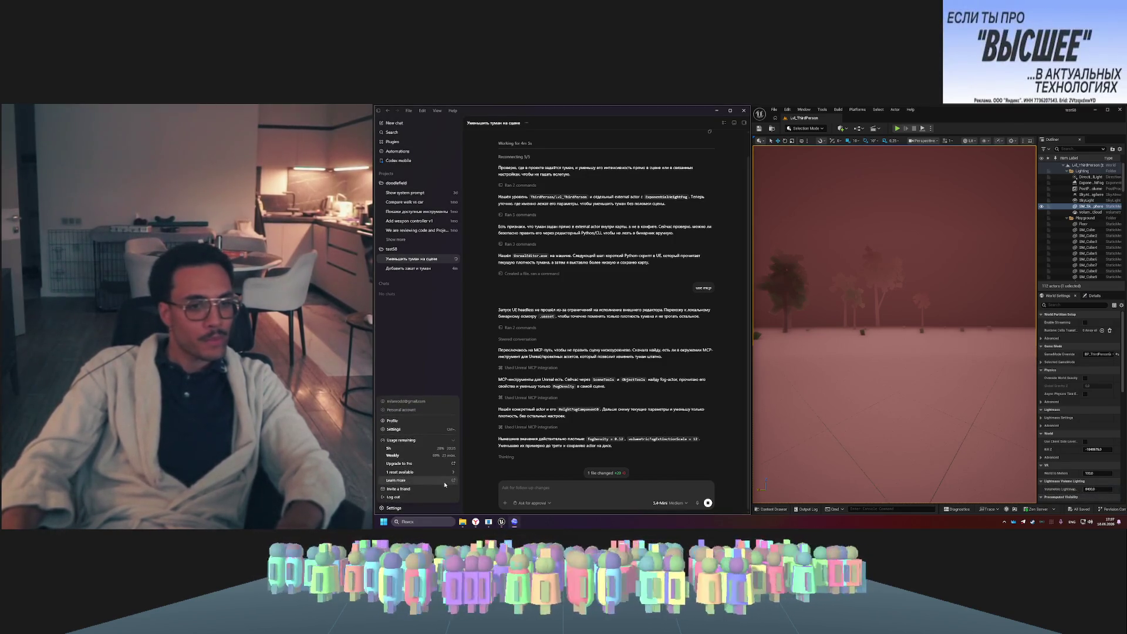
left_click(434, 346)
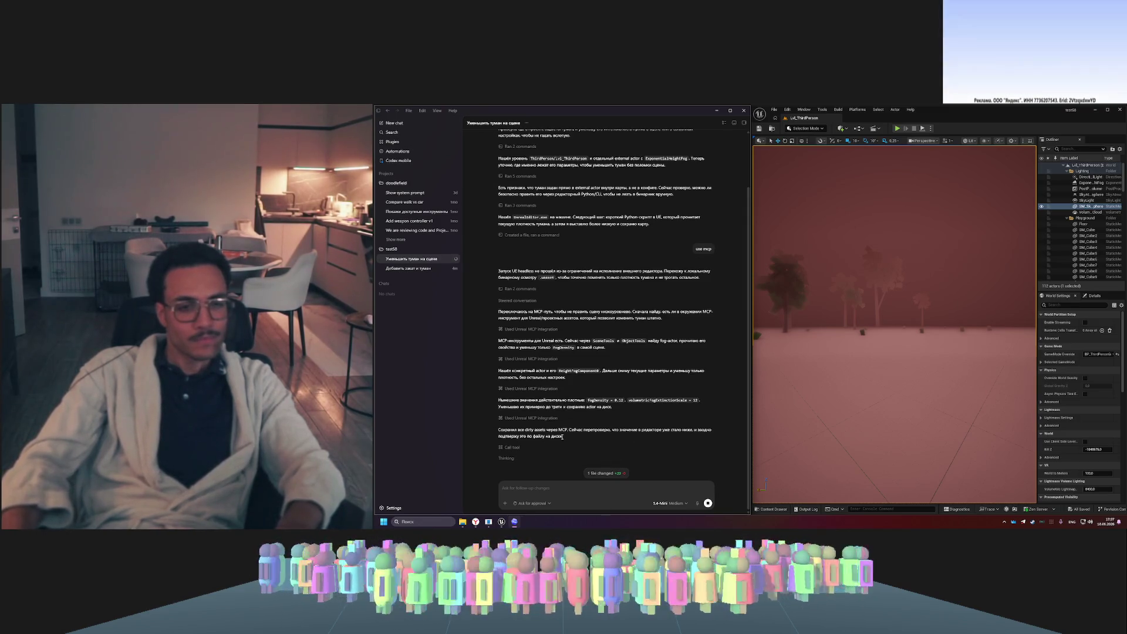
- Expand the tool call result confirming the fog density reduction was saved
double_click(517, 448)
left_click(519, 448)
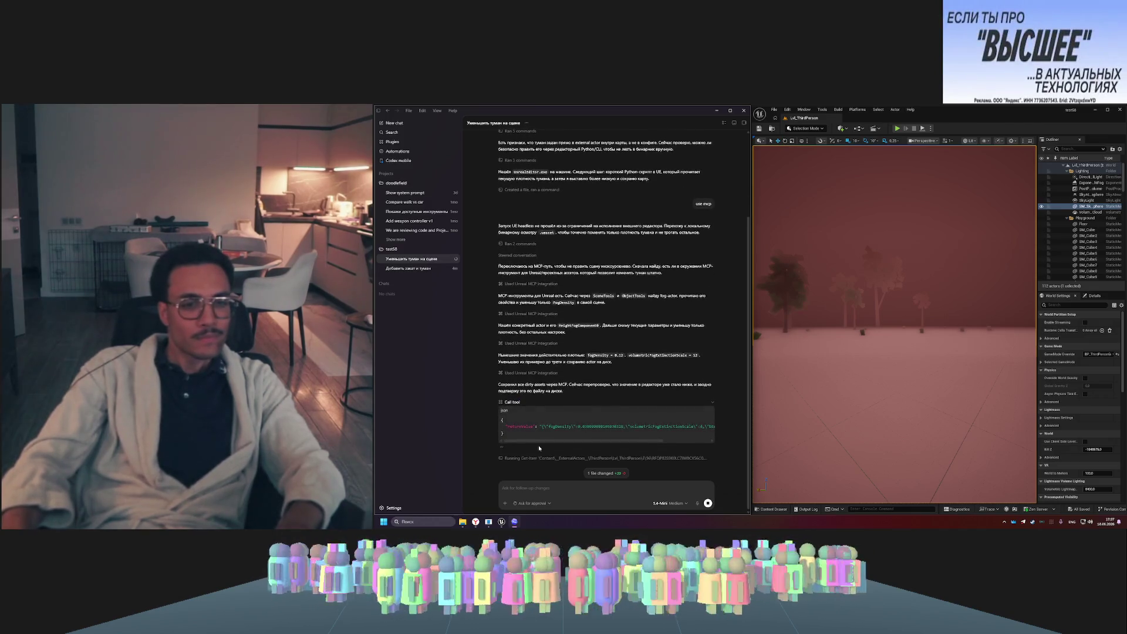
left_click_drag(543, 443, 598, 444)
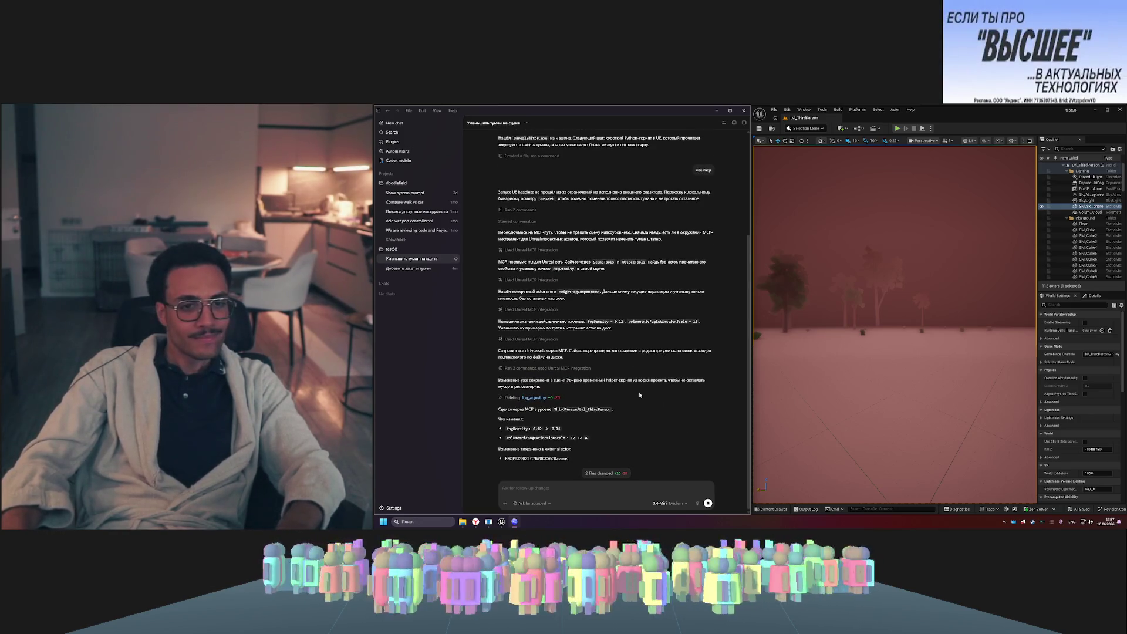
left_click(896, 128)
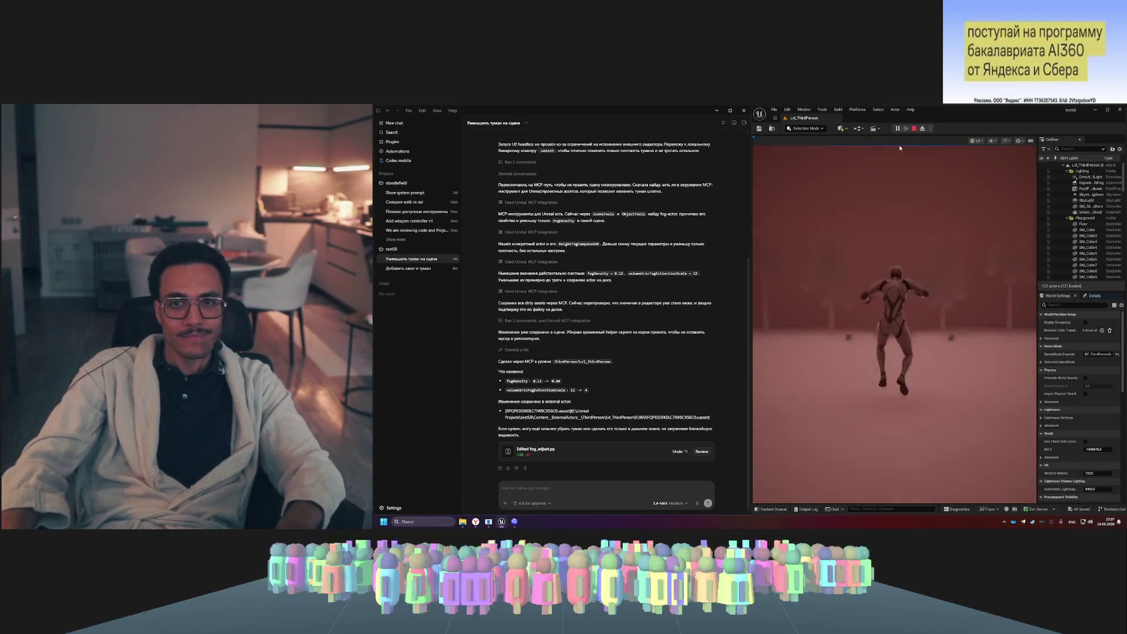
- Run the character forward, left and jump through the thinner fog, then end the session
key("w")
key("w")
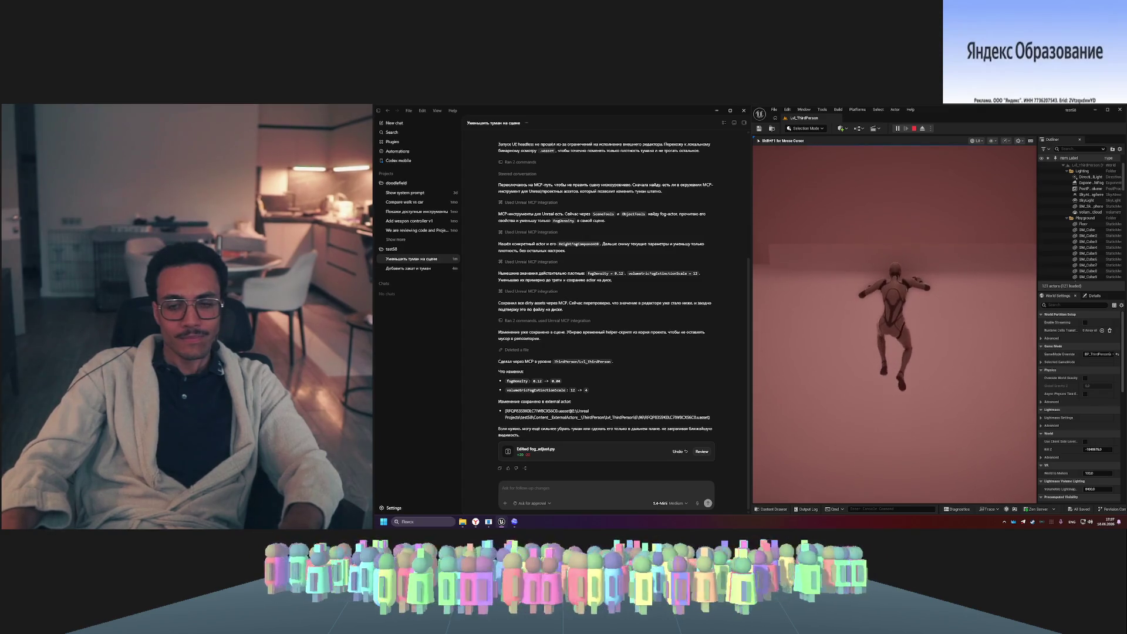
key("a")
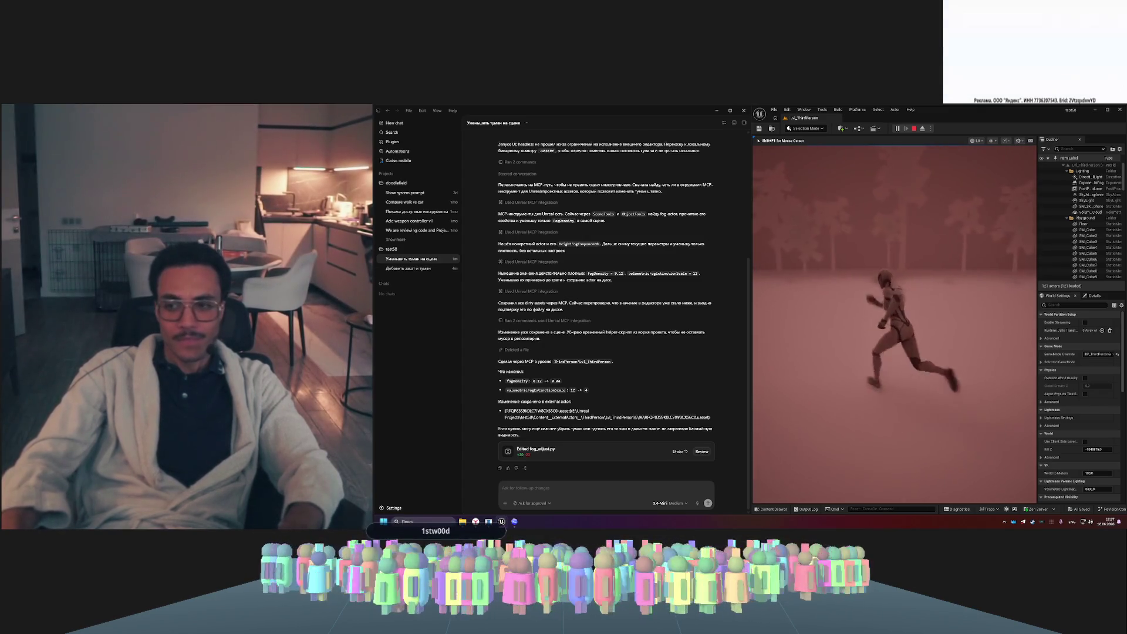
key("w")
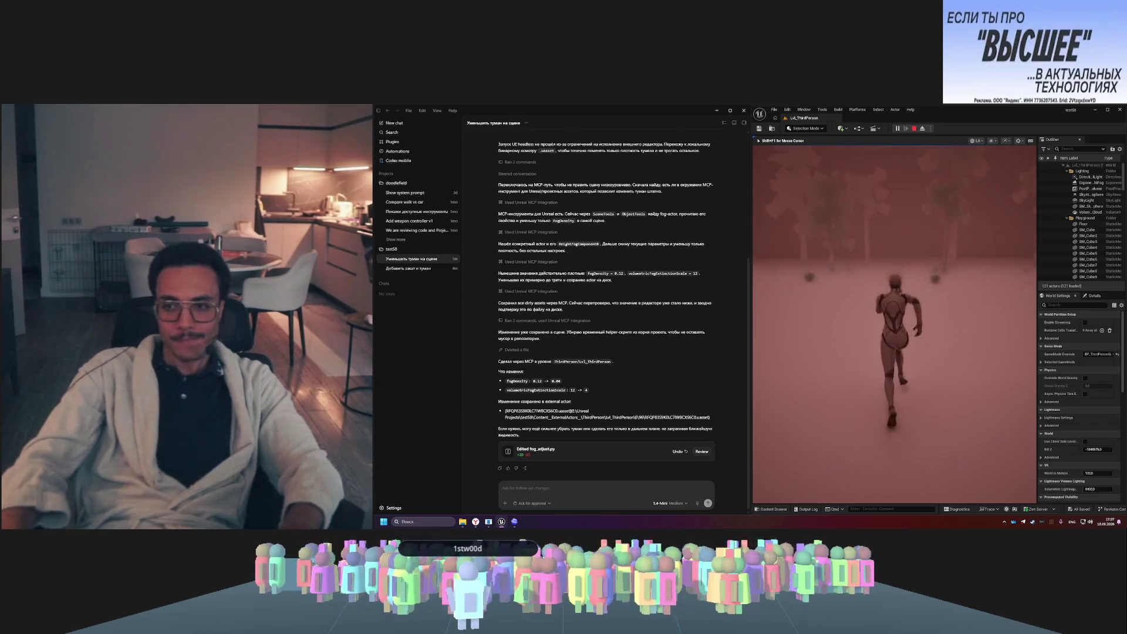
key("space")
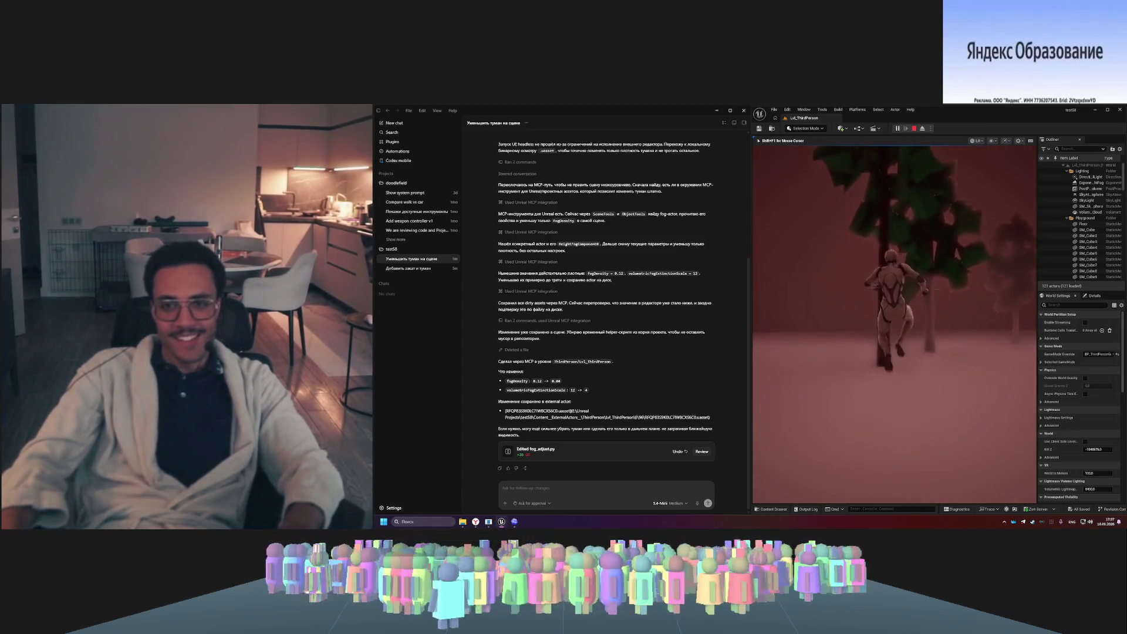
key("Escape")
left_click(905, 264)
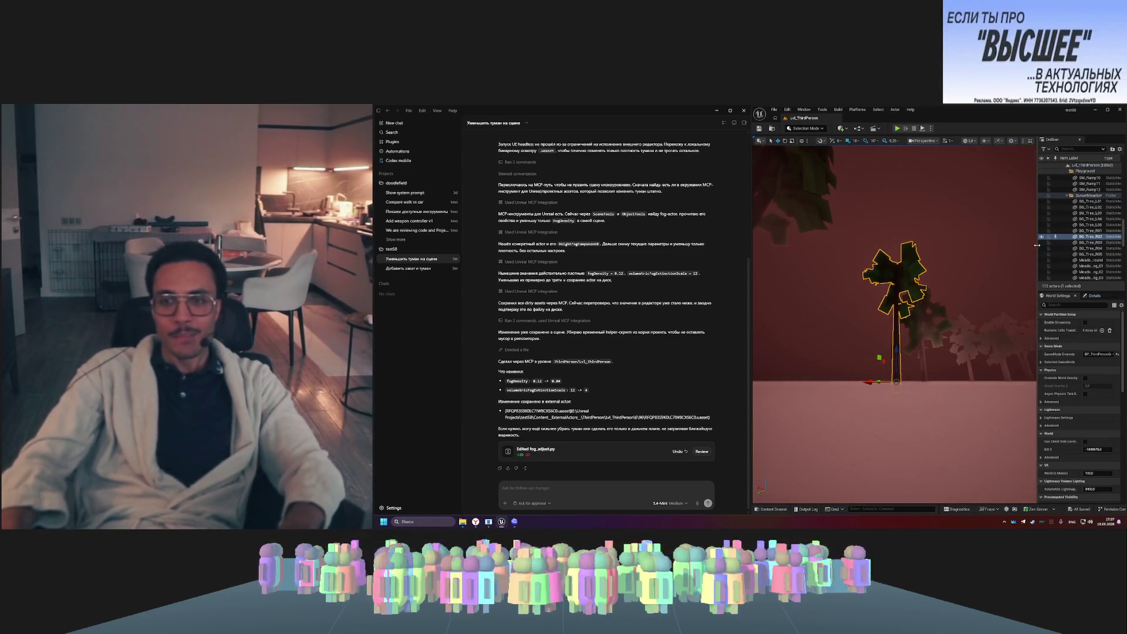
- Widen the Outliner, frame the selected tree in the viewport, then switch to the browser
left_click_drag(1038, 246, 876, 246)
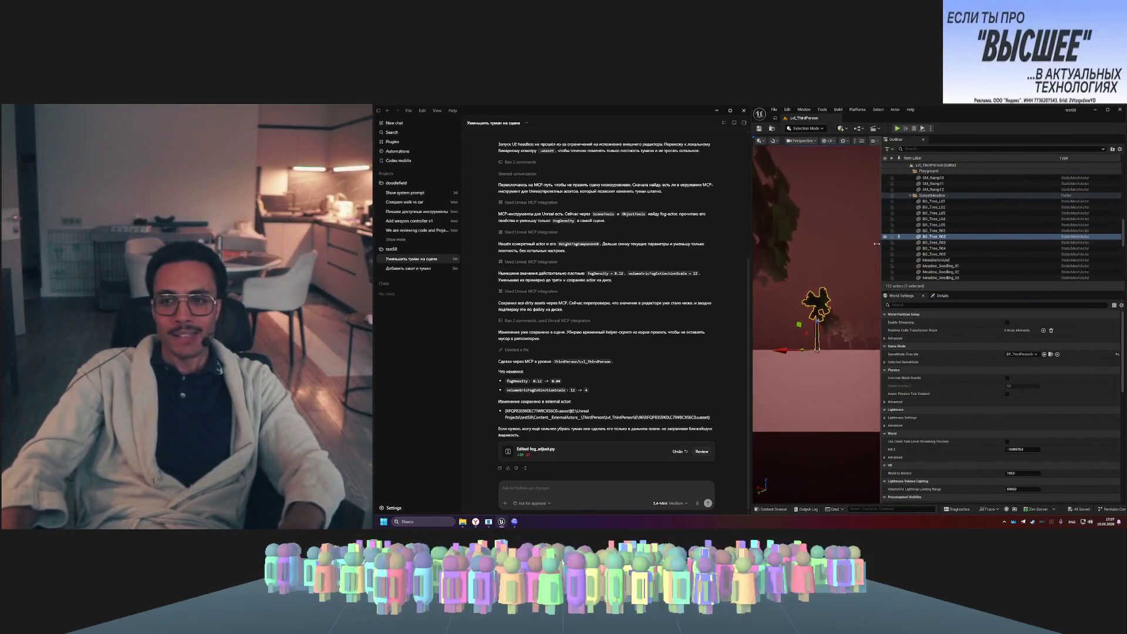
double_click(941, 237)
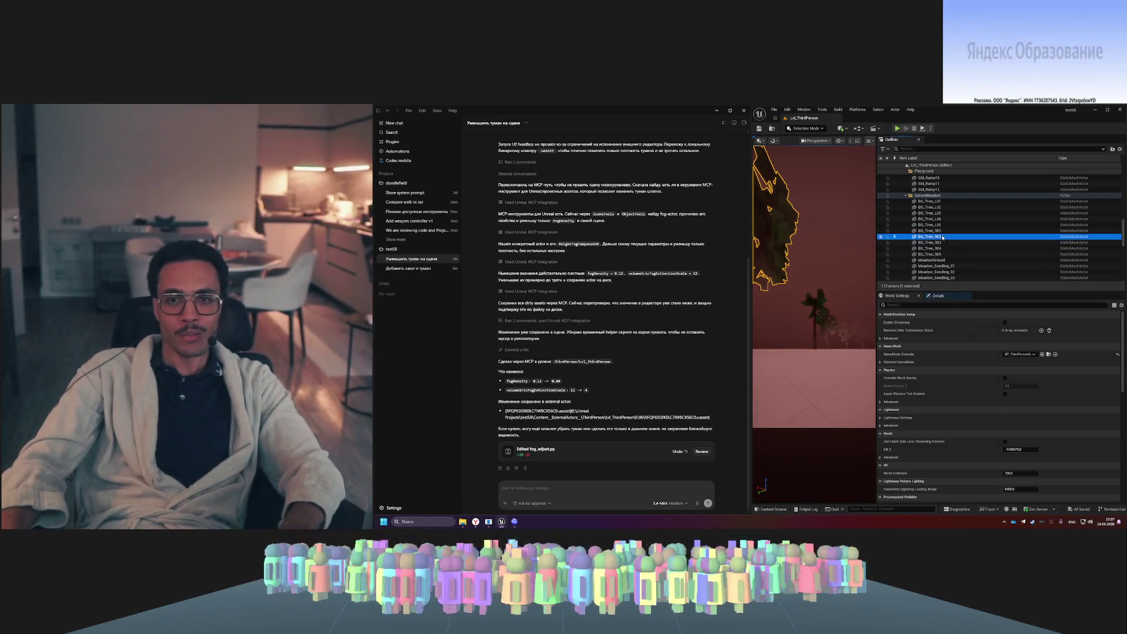
scroll(946, 256, "down", 10)
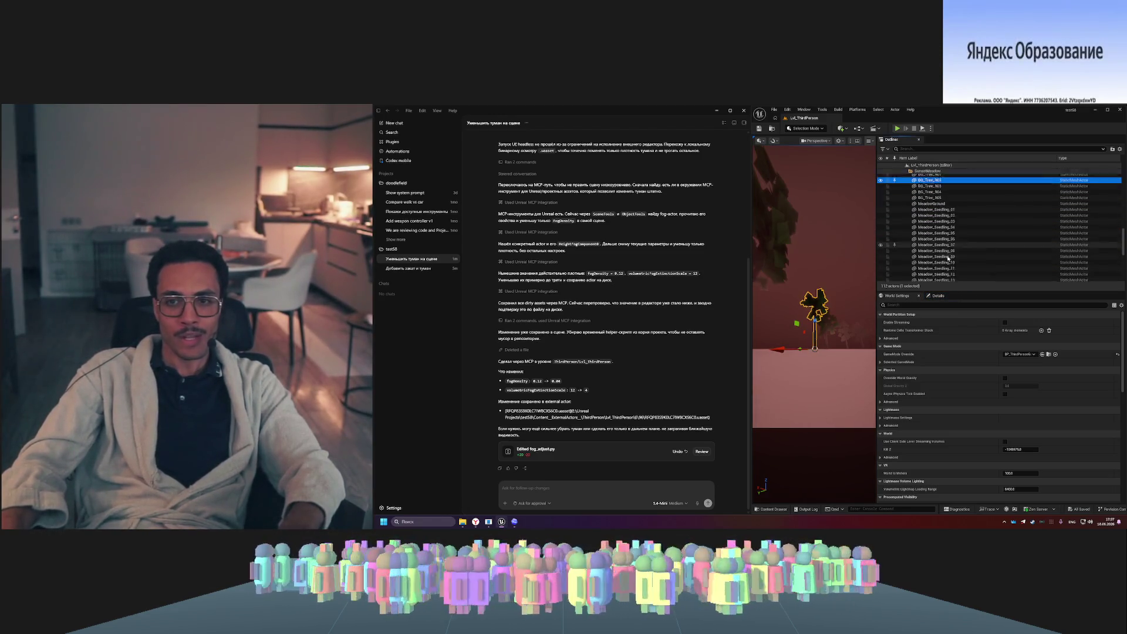
left_click(490, 522)
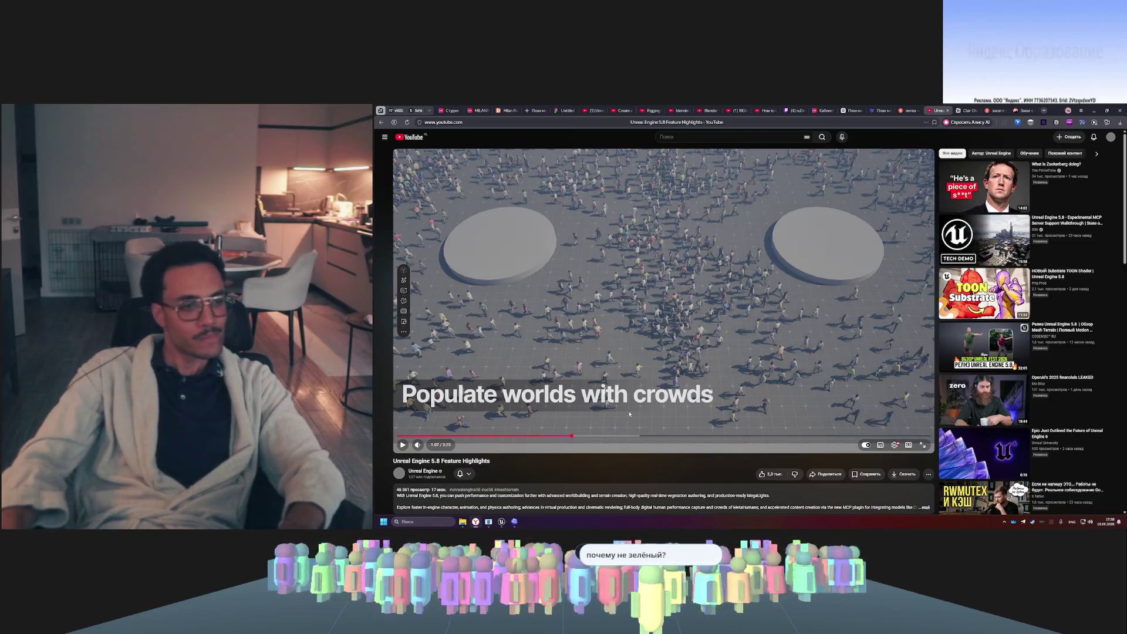
- Rewind the UE 5.8 highlights video to the custom vegetation part, play it, then return to Unreal
left_click(447, 435)
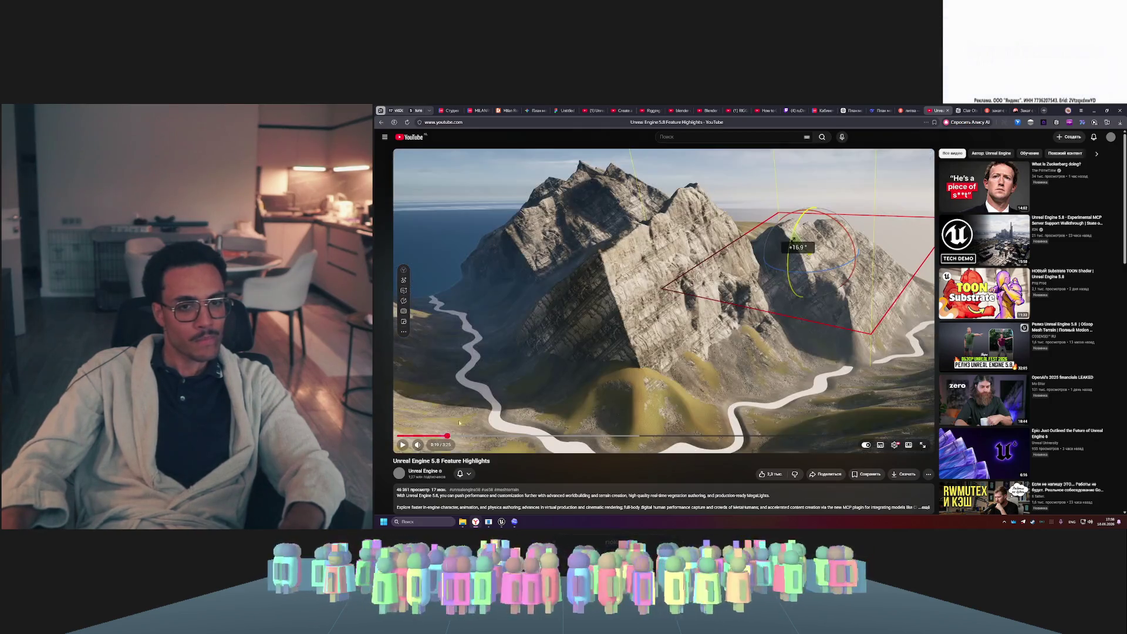
left_click(460, 422)
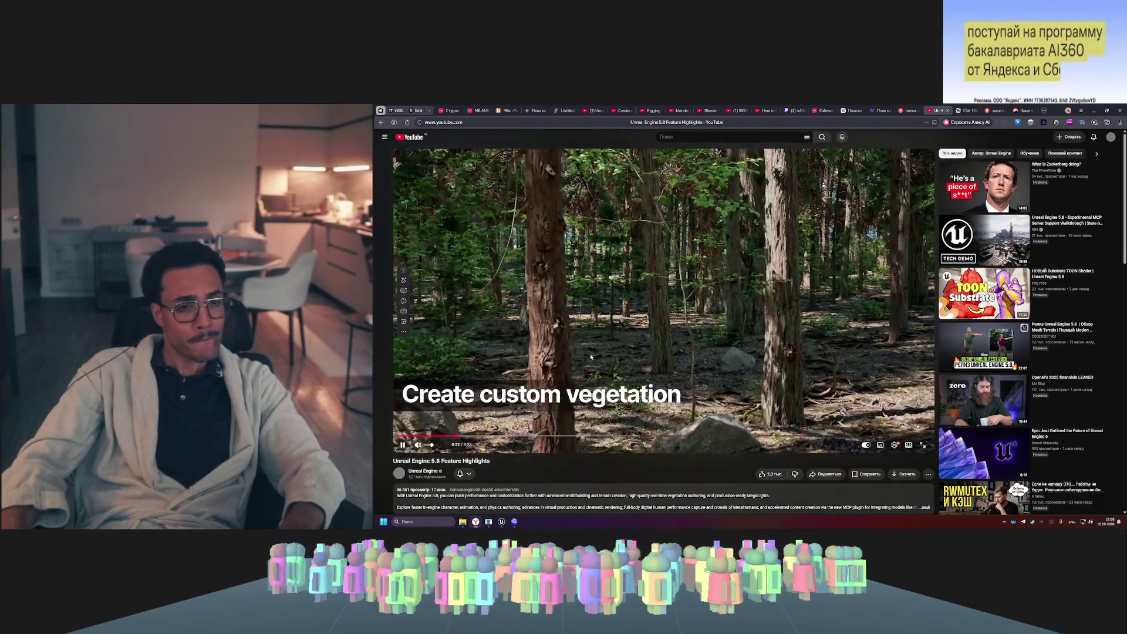
left_click(502, 522)
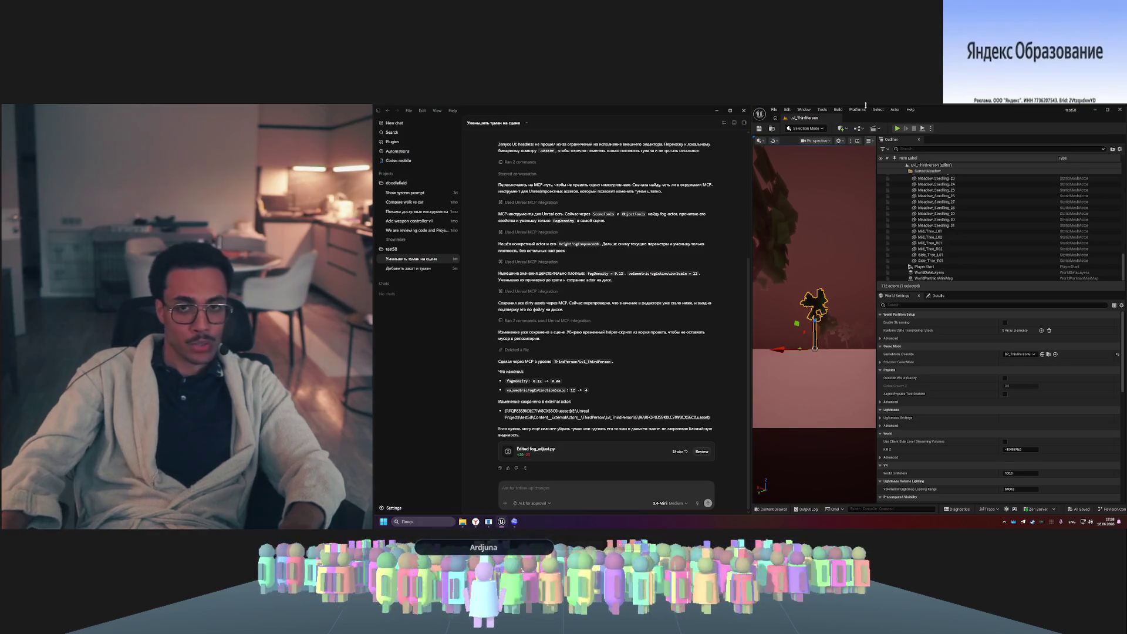
- Enable the experimental Mesh Terrain Mode plugin and confirm the warning with Yes
mouse_move(502, 522)
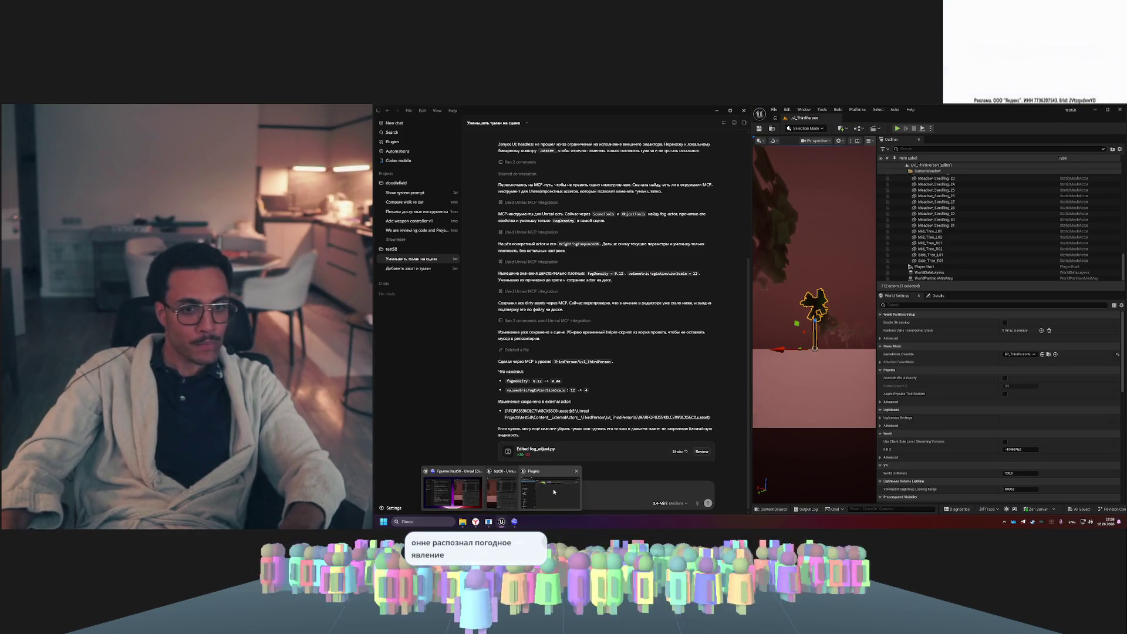
left_click(554, 493)
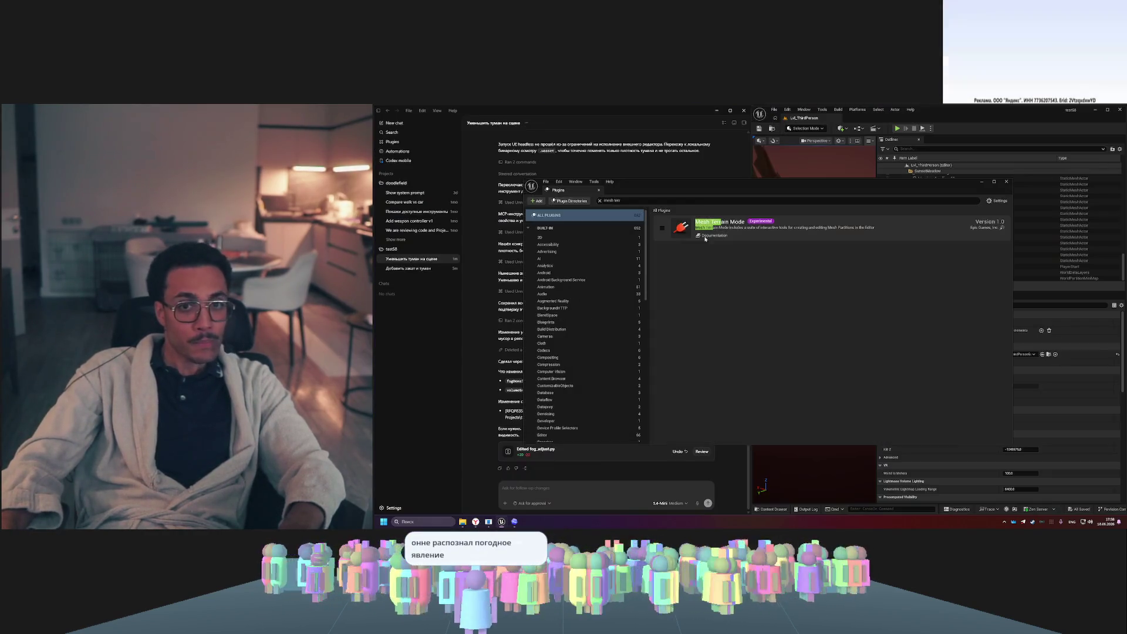
left_click(662, 229)
left_click(793, 329)
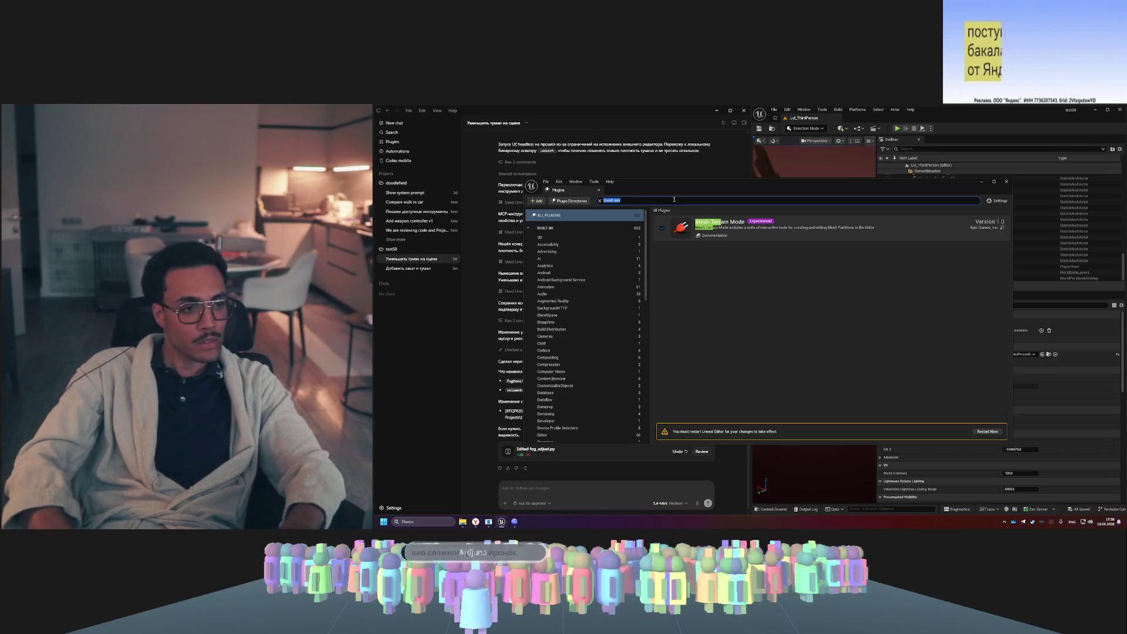
- Search the plugins for 'veg' and tick Procedural Vegetation Editor
type("va")
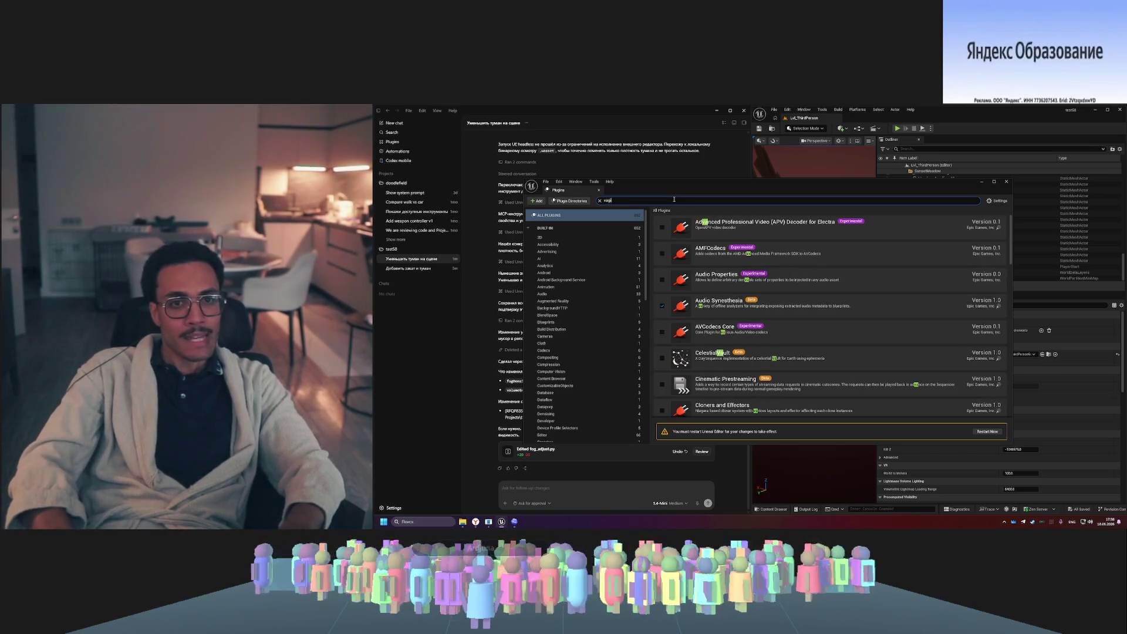
key("BackSpace")
type("e")
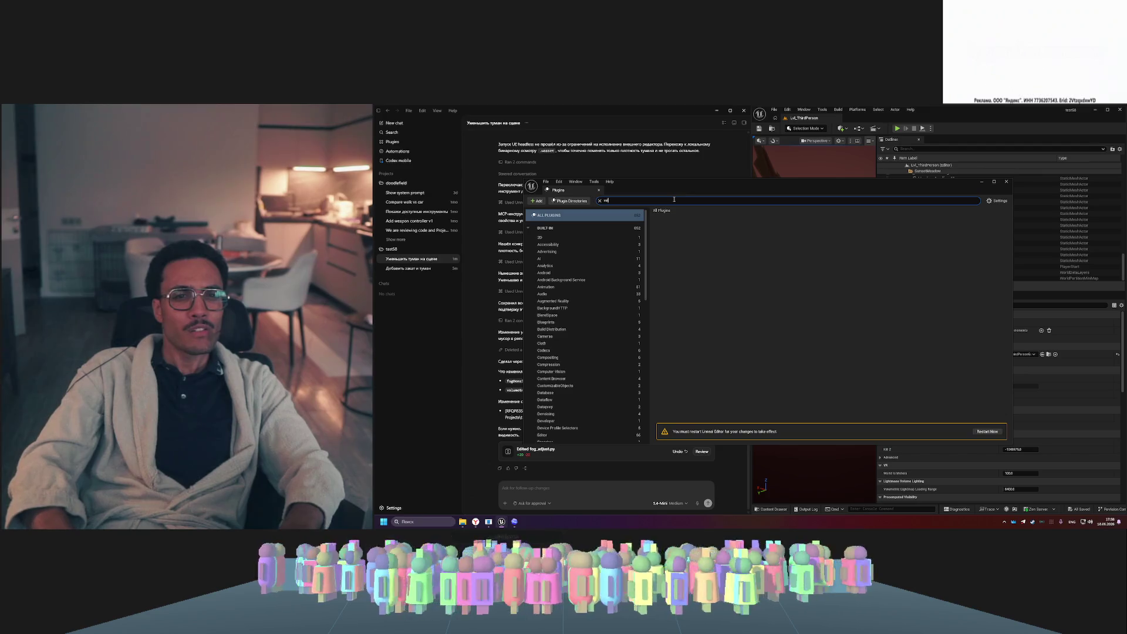
type("ge")
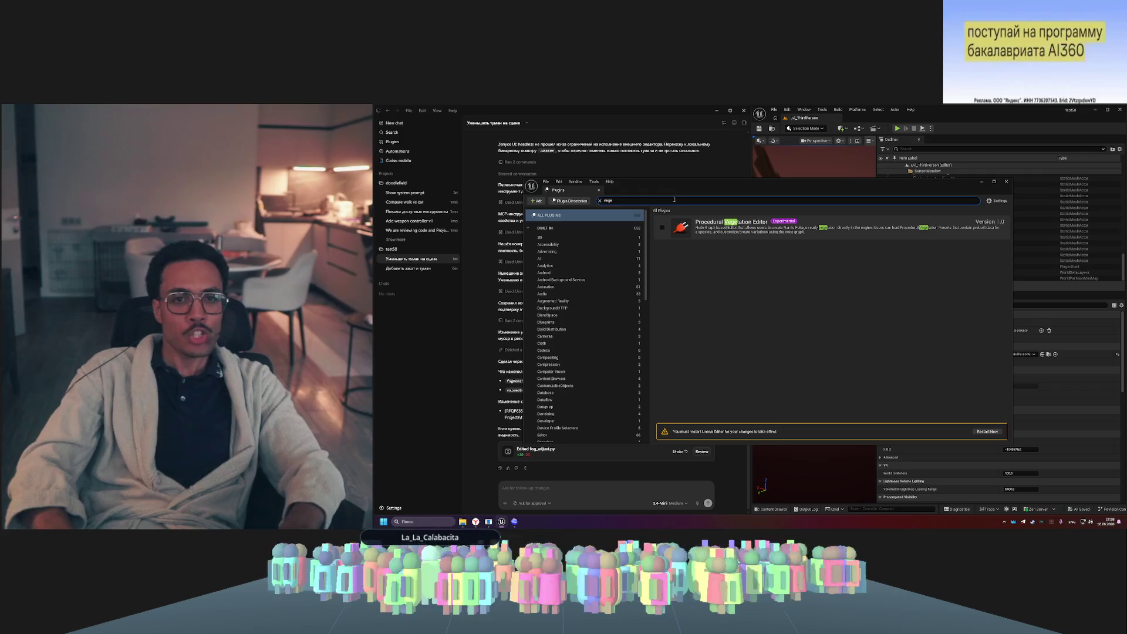
left_click(663, 228)
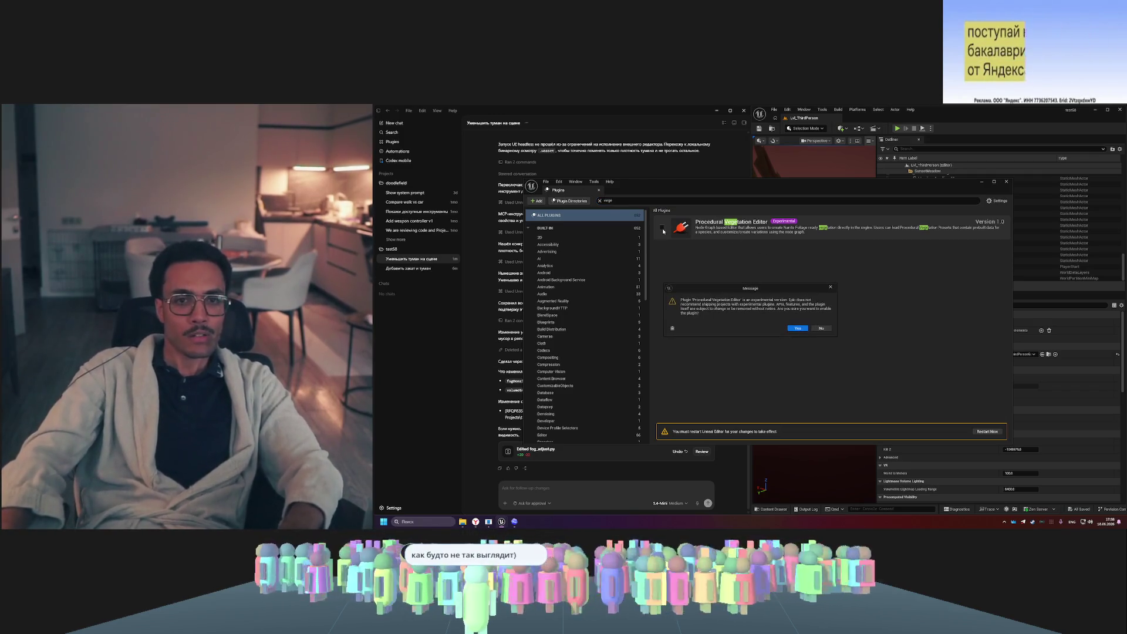
- Clear the plugin search, then return to the paused UE 5.8 Feature Highlights video
double_click(658, 202)
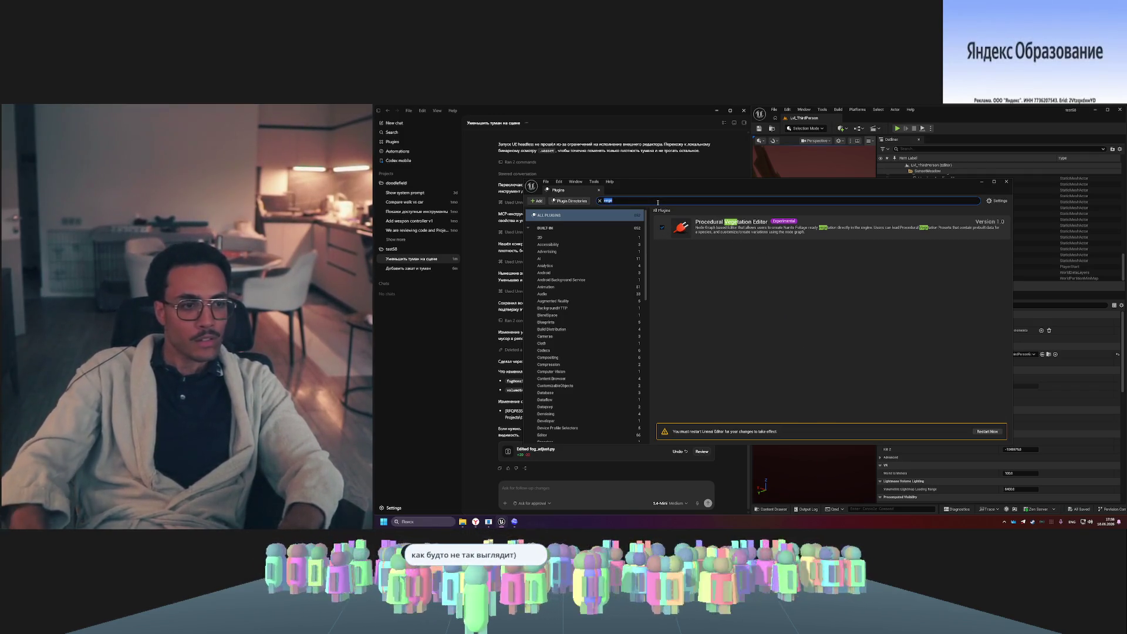
type("terra")
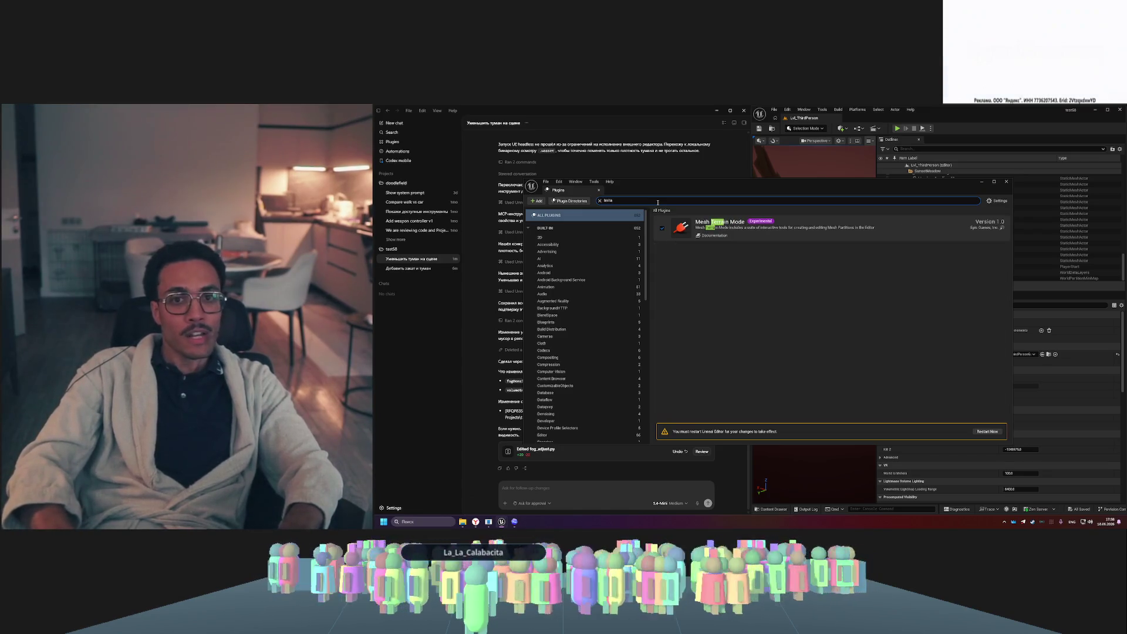
key("BackSpace")
key("BackSpace")
key("BackSpace")
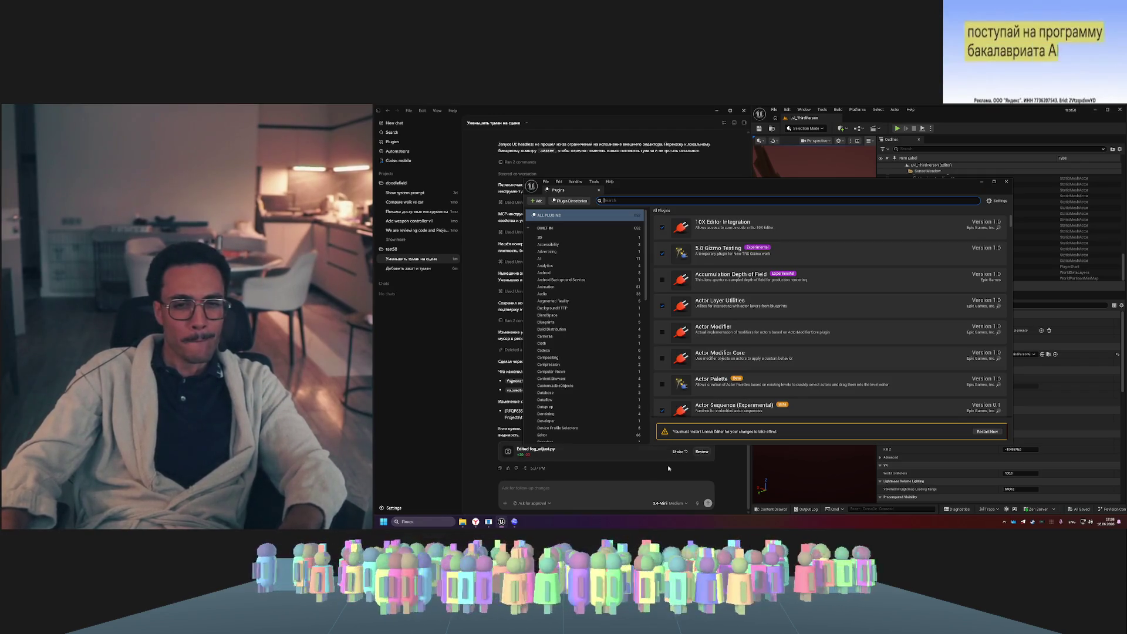
left_click(476, 522)
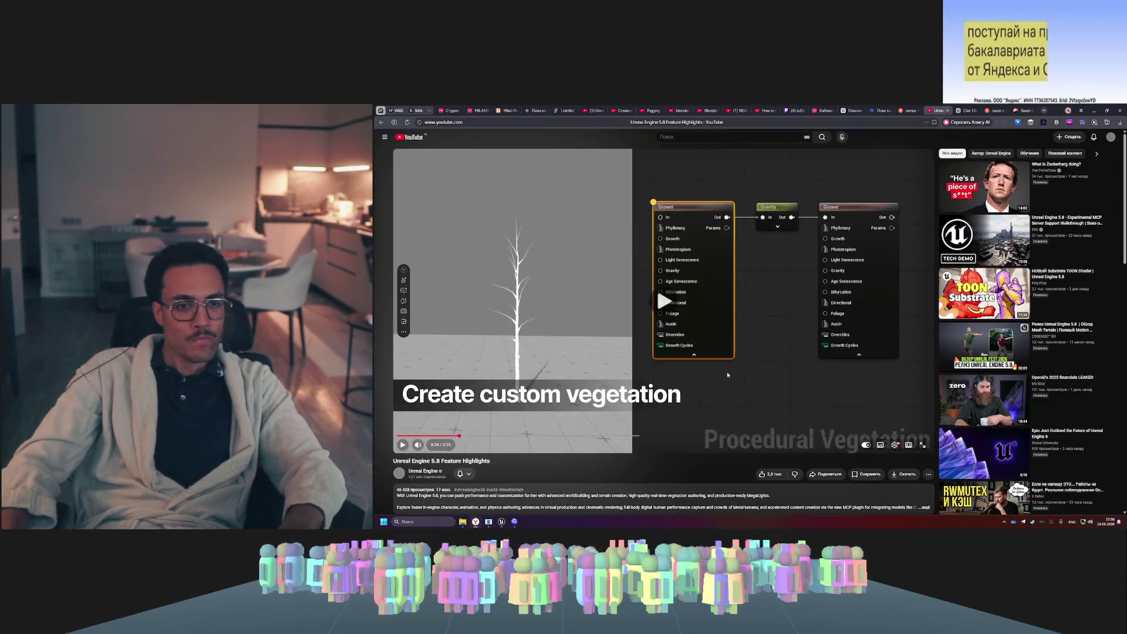